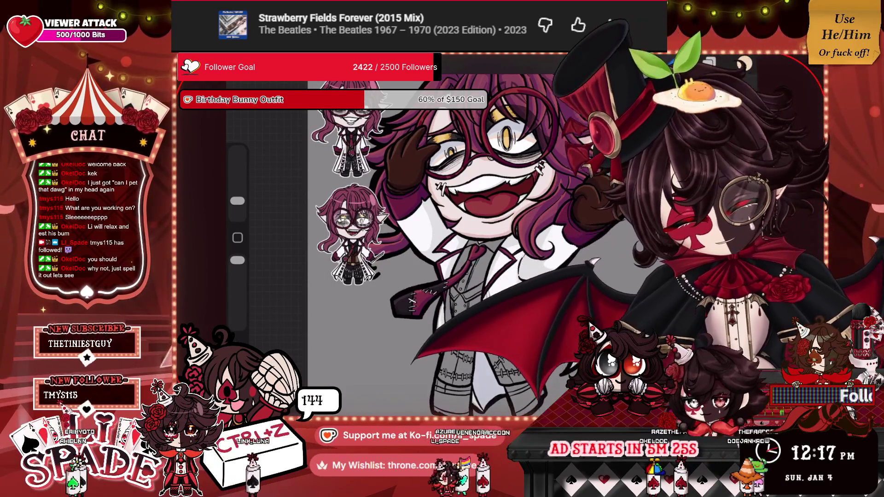
Step: Select Layer 17 in the layer list and zoom in on the coat around the tie
key(l)
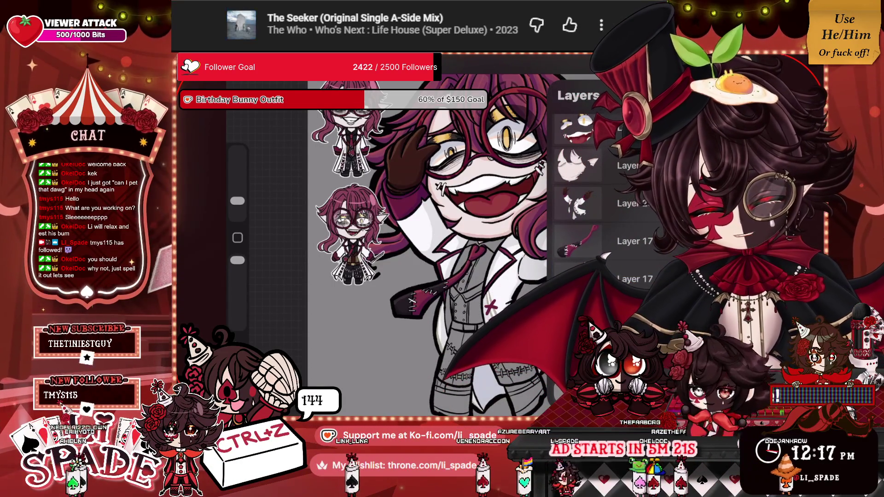
scroll(429, 295, up, 5)
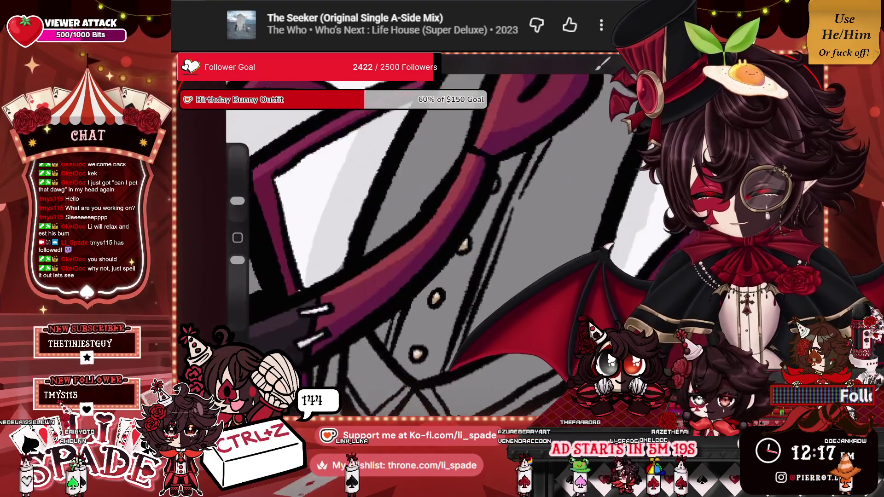
scroll(415, 231, down, 5)
scroll(415, 230, up, 5)
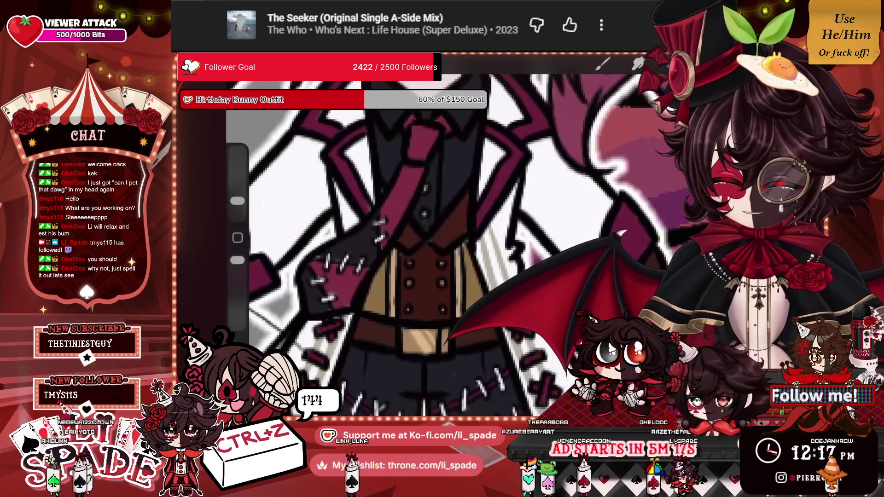
scroll(437, 230, down, 5)
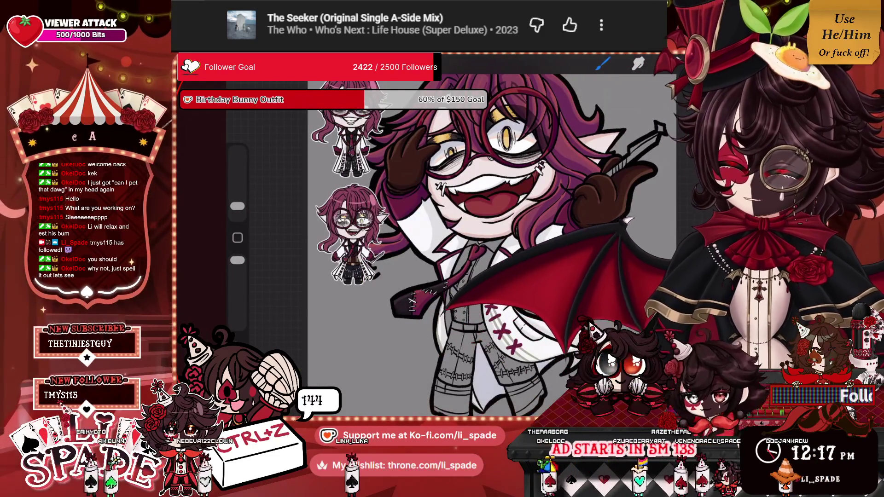
scroll(460, 253, up, 5)
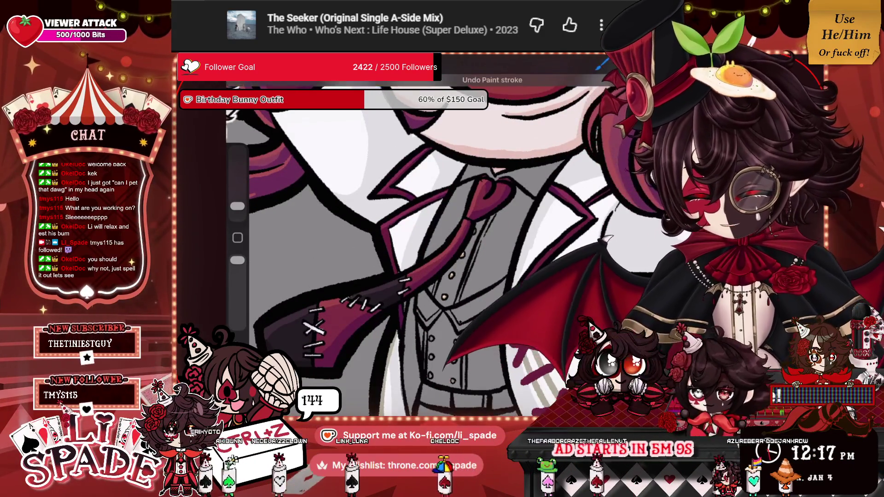
scroll(414, 230, down, 2)
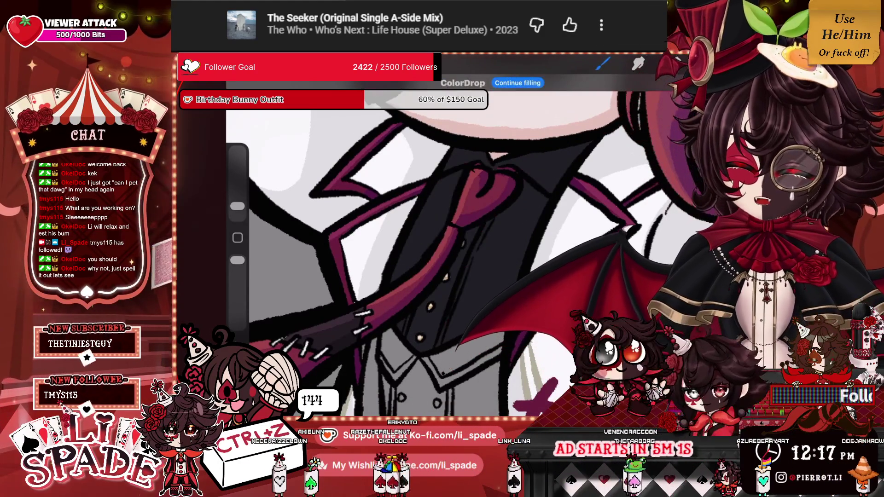
scroll(452, 253, down, 5)
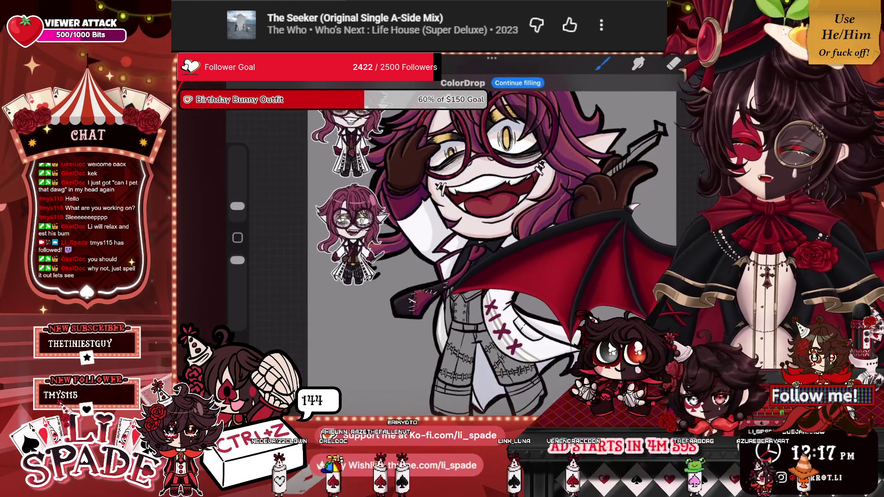
scroll(438, 239, up, 5)
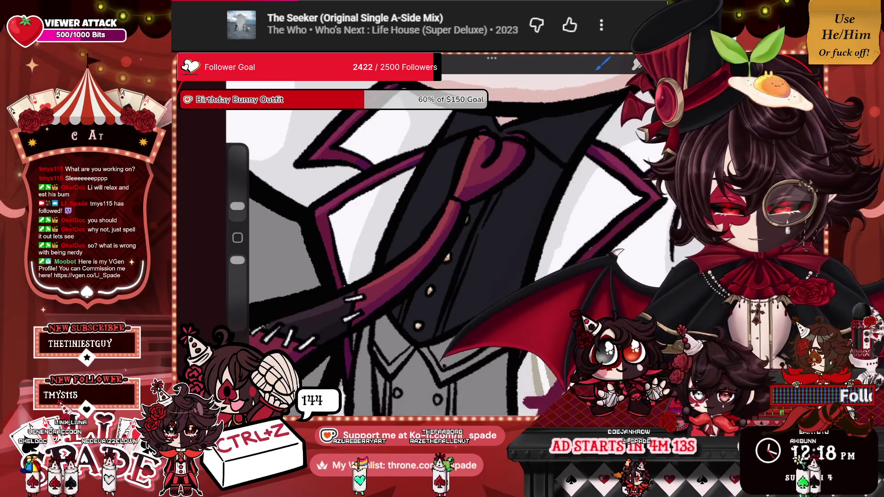
Step: Pick a dark shade, paint the coat around the tie, and zoom out to the full character
key(l)
key(c)
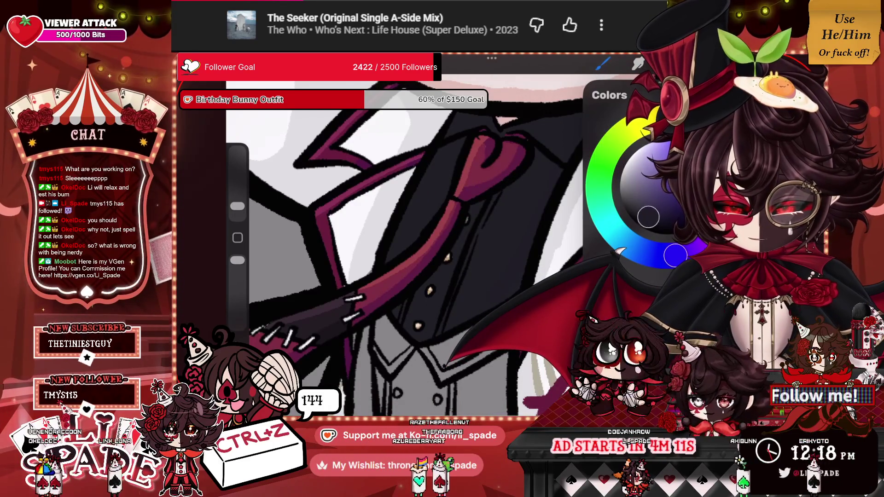
key(c)
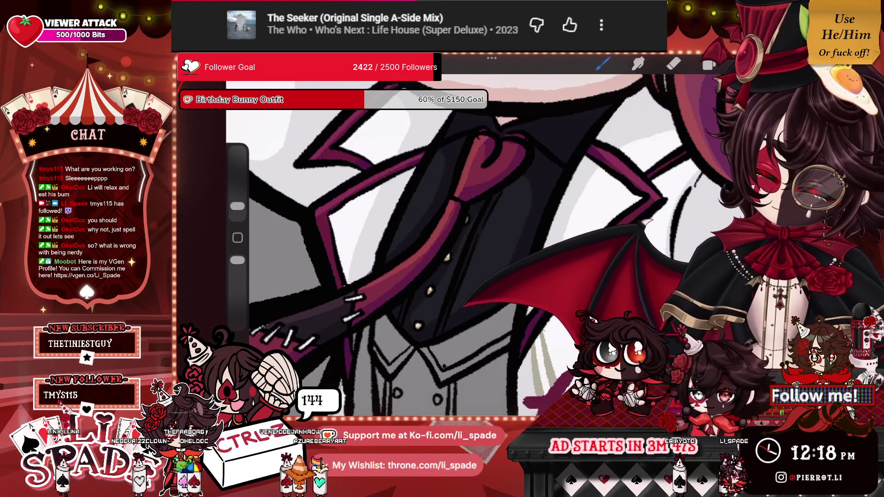
scroll(451, 244, down, 5)
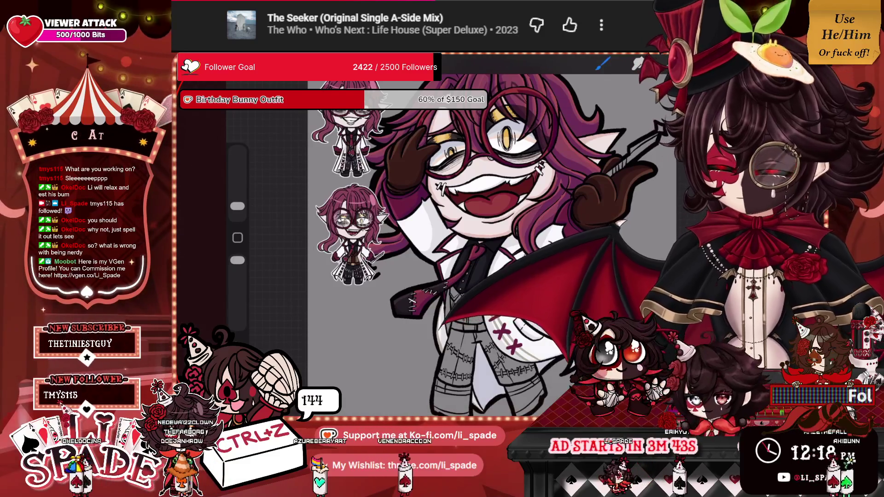
Step: Scroll through the layer stack, zoom around the vest, then bring the layer list back up
drag(530, 267, 516, 304)
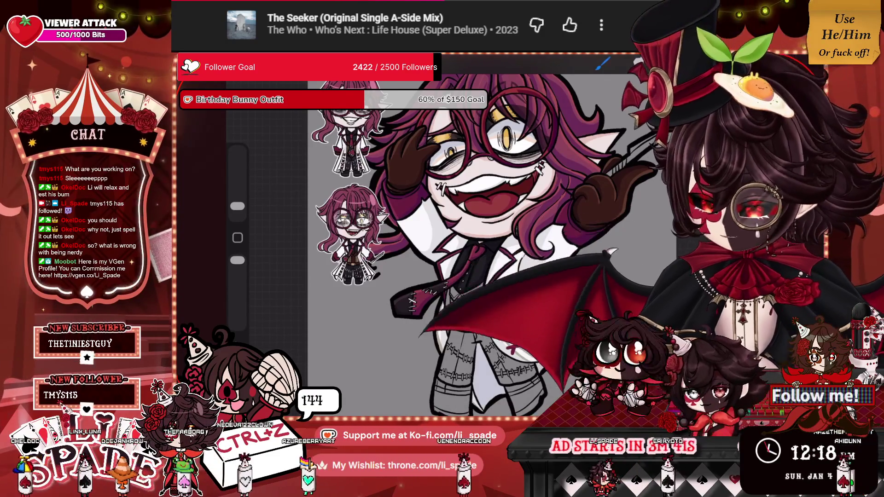
key(l)
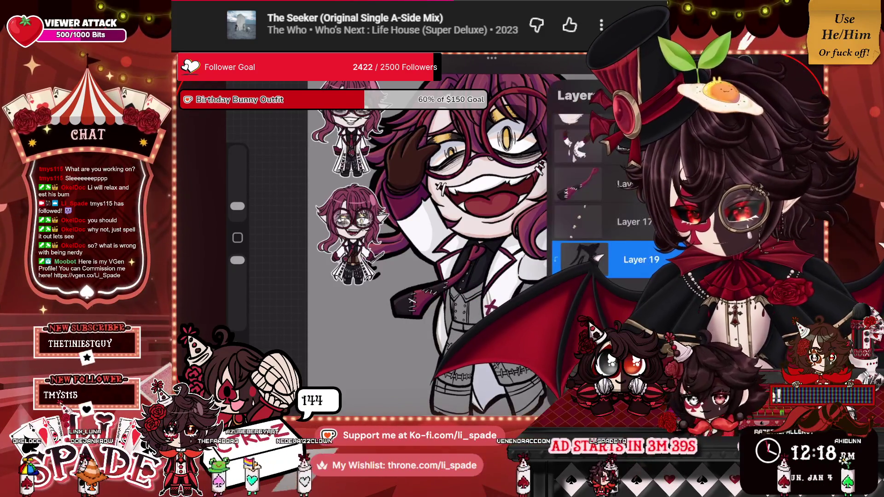
scroll(598, 184, up, 1)
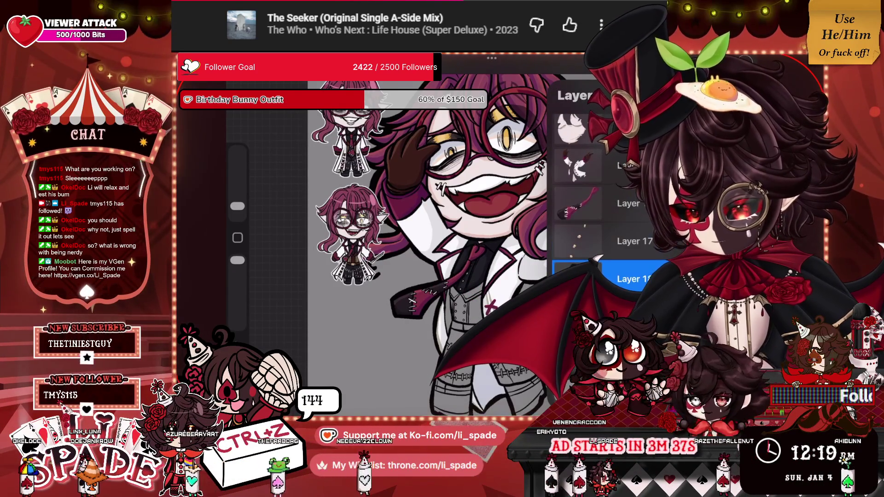
scroll(599, 185, up, 1)
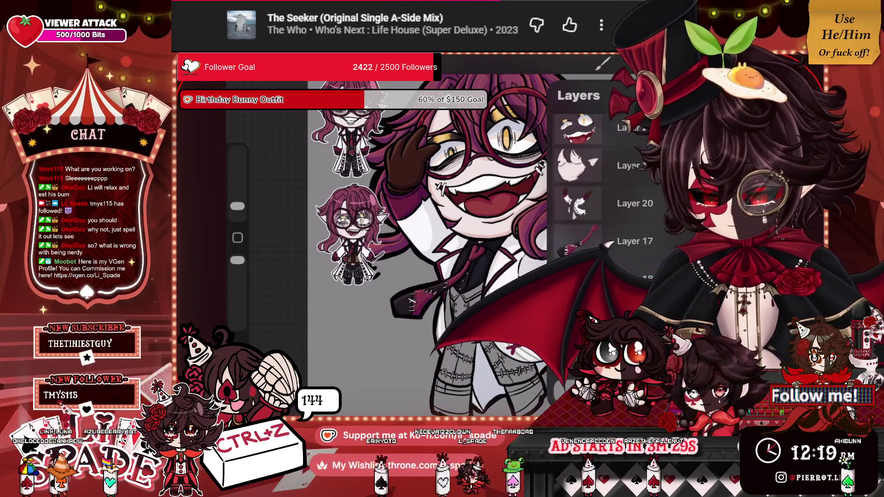
click(602, 64)
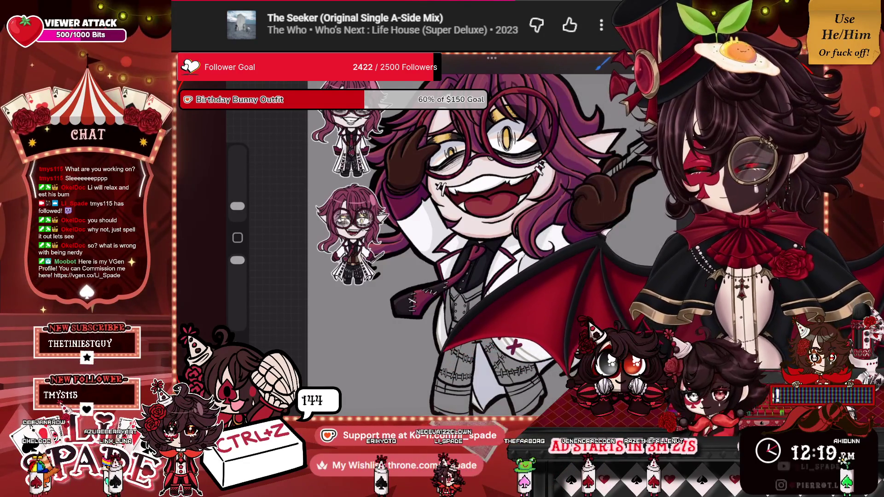
scroll(375, 221, up, 5)
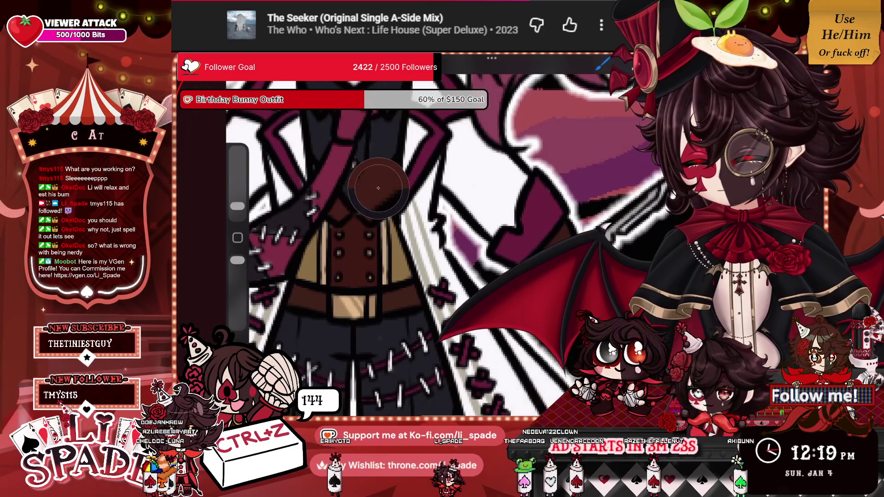
scroll(368, 198, down, 5)
scroll(376, 221, up, 5)
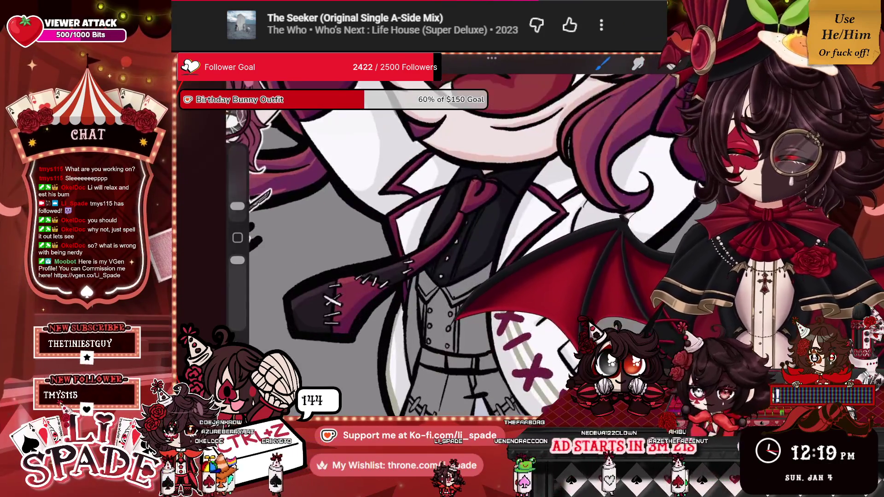
key(l)
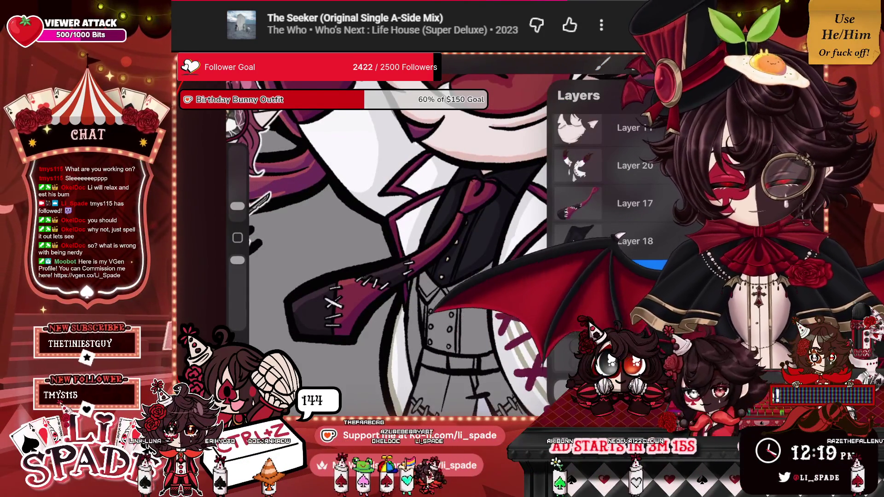
Step: Paint dark shading strokes along the collar, beside the vest buttons and over the coat
key(b)
scroll(410, 230, up, 3)
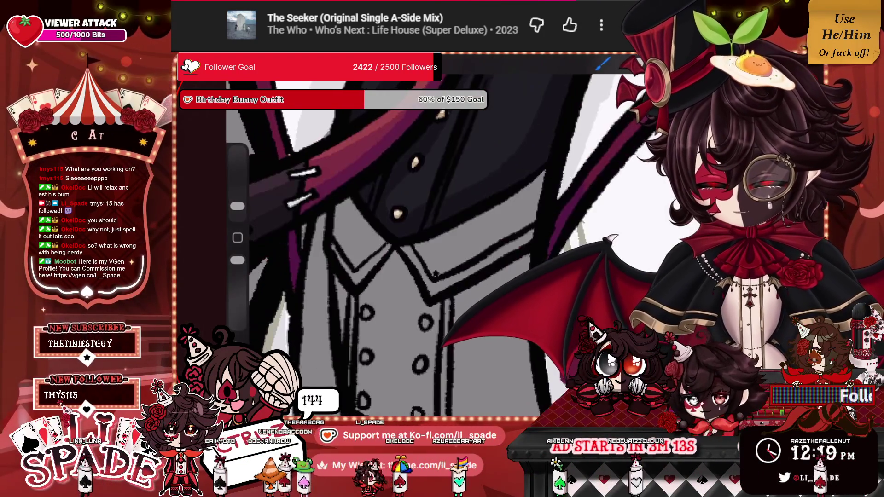
mouse_move(414, 262)
mouse_down()
mouse_move(431, 248)
mouse_move(506, 228)
mouse_move(544, 175)
mouse_move(454, 237)
mouse_move(442, 228)
mouse_up()
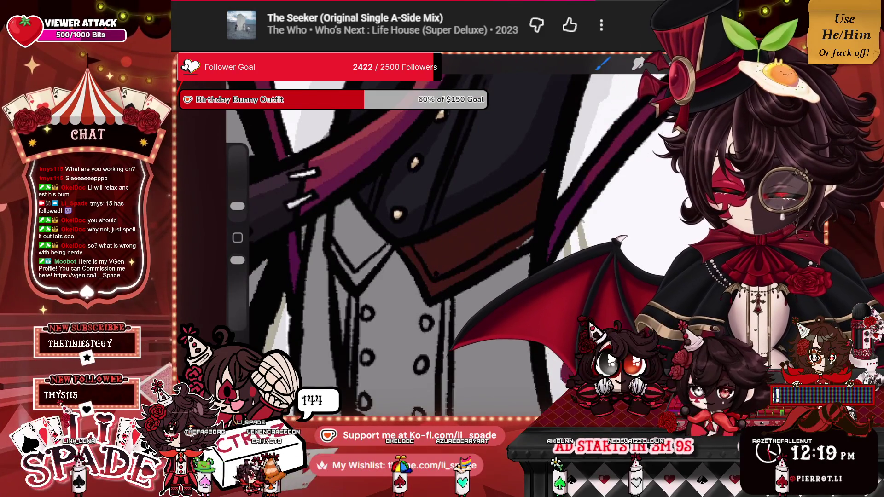
mouse_move(368, 207)
mouse_down()
mouse_move(442, 212)
mouse_move(389, 272)
mouse_move(419, 194)
mouse_up()
drag(412, 295, 435, 223)
drag(429, 274, 449, 251)
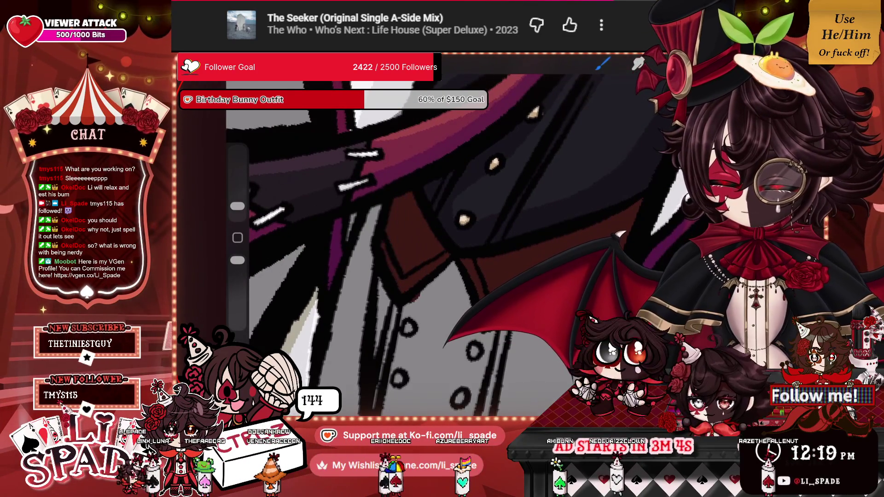
Step: Enlarge the brush, return from eraser to brush, and sample the vest's colour
drag(237, 206, 238, 201)
mouse_move(368, 208)
mouse_down()
mouse_move(396, 244)
mouse_move(382, 216)
mouse_move(400, 222)
mouse_up()
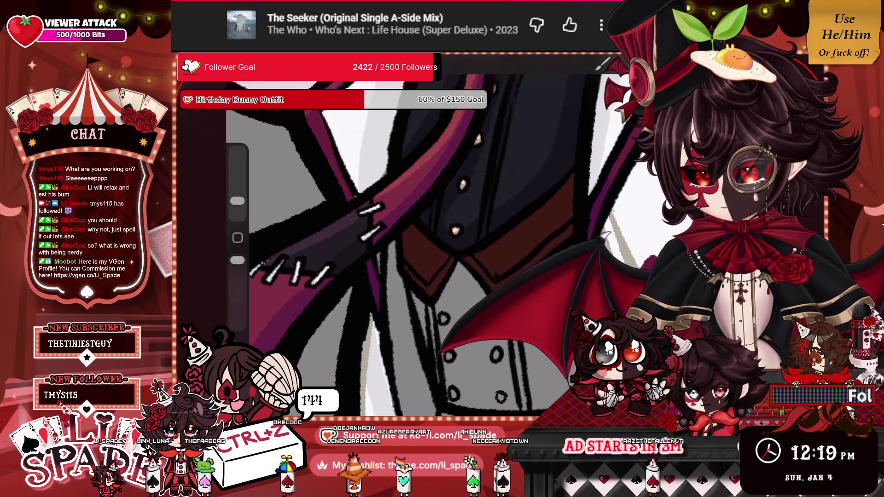
scroll(382, 226, down, 5)
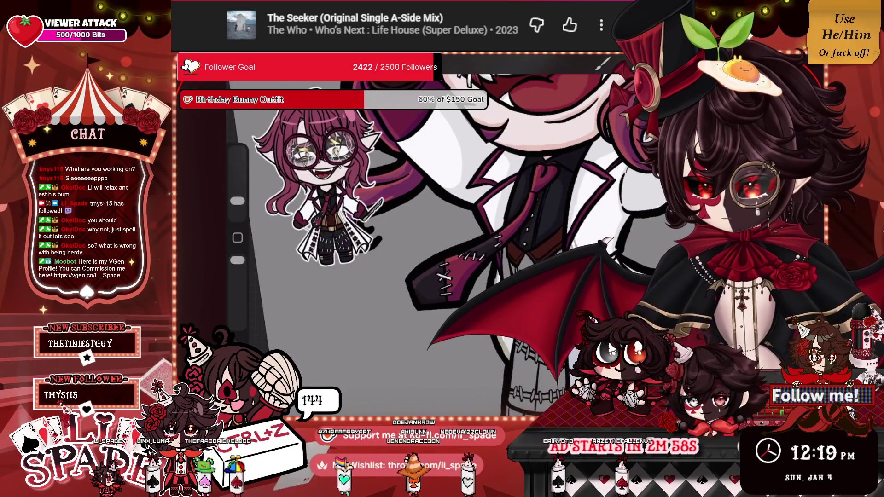
scroll(382, 225, up, 3)
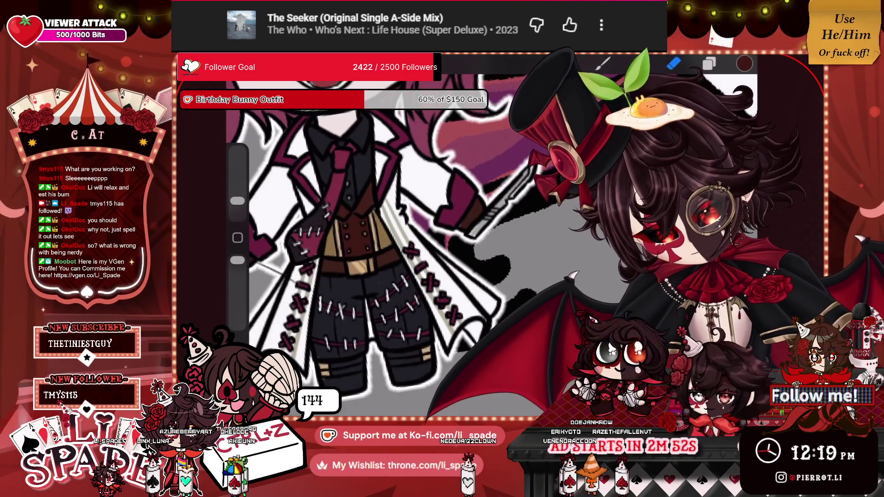
key(b)
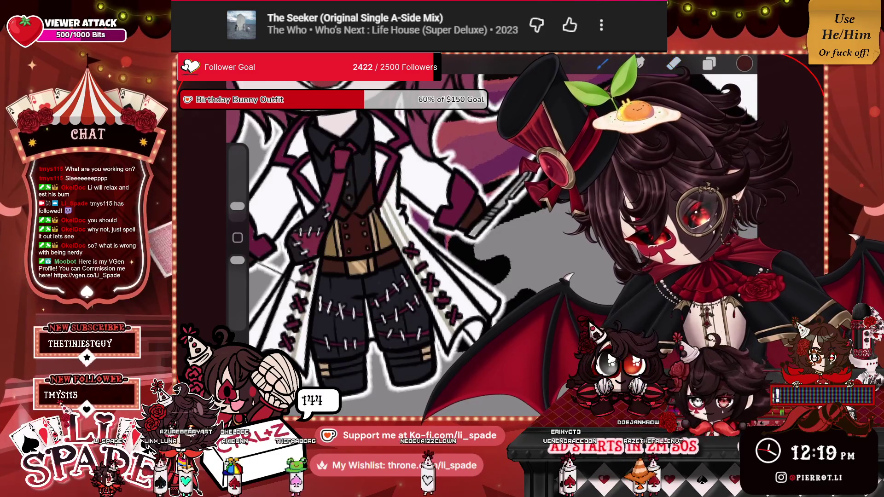
click(356, 212)
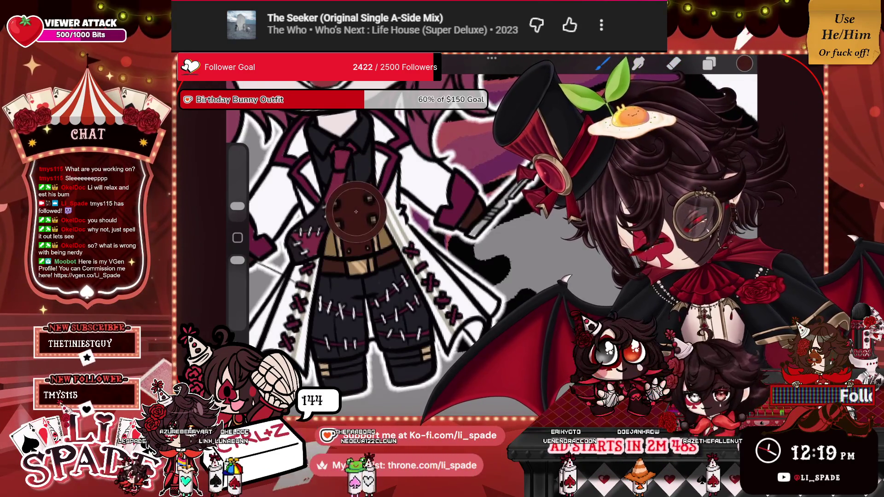
Step: Outline the vest's left button line and fill between the button lines dark red
scroll(356, 212, up, 5)
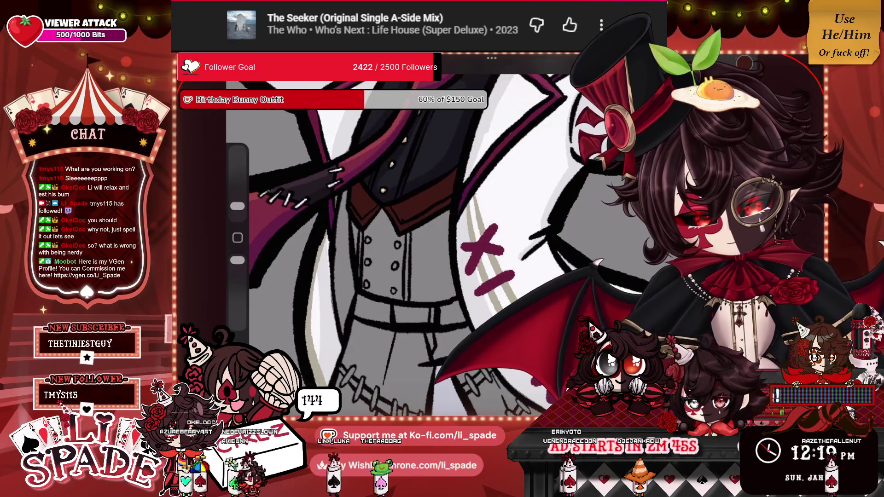
scroll(400, 231, up, 3)
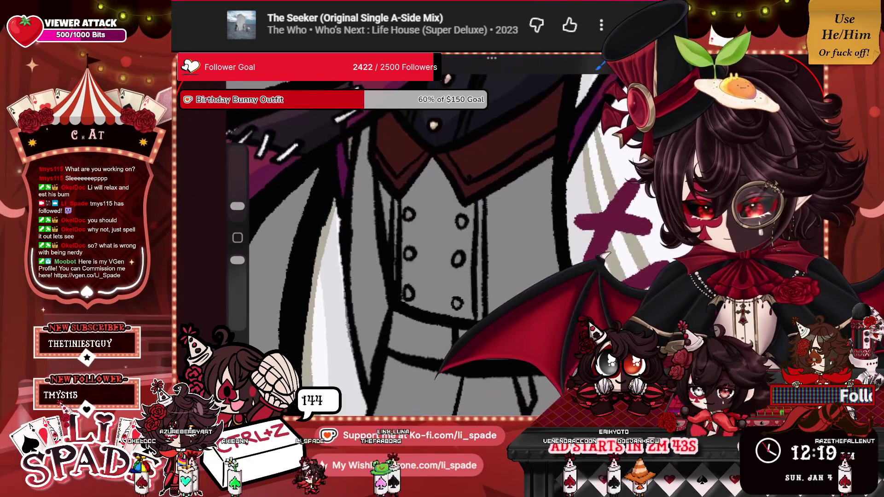
mouse_move(406, 191)
mouse_down()
mouse_move(407, 293)
mouse_move(441, 309)
mouse_up()
mouse_move(479, 214)
mouse_down()
mouse_move(466, 280)
mouse_move(442, 198)
mouse_move(431, 295)
mouse_move(410, 175)
mouse_move(417, 295)
mouse_up()
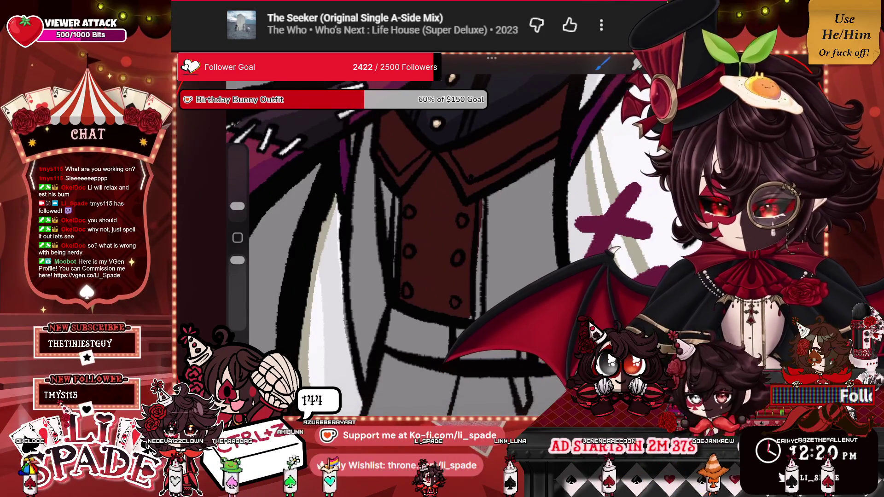
Step: Erase a thin strip along the vest's edge with a slightly larger eraser
drag(238, 206, 237, 201)
drag(479, 199, 479, 262)
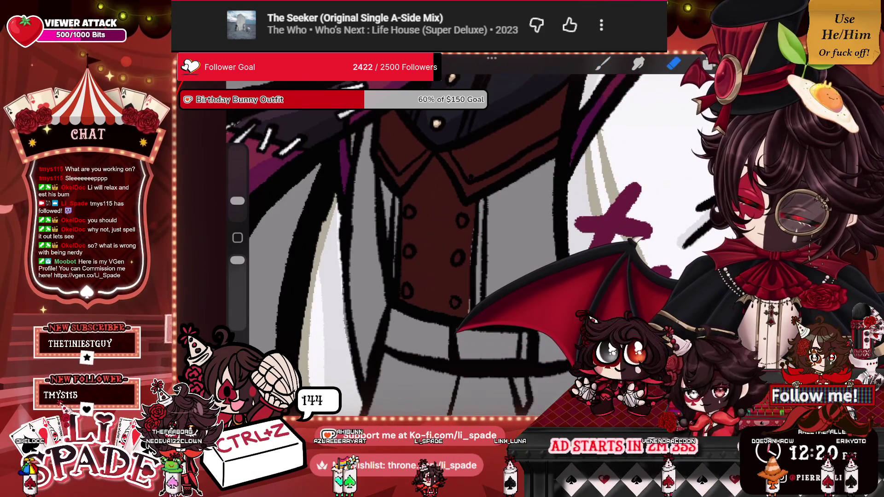
key(b)
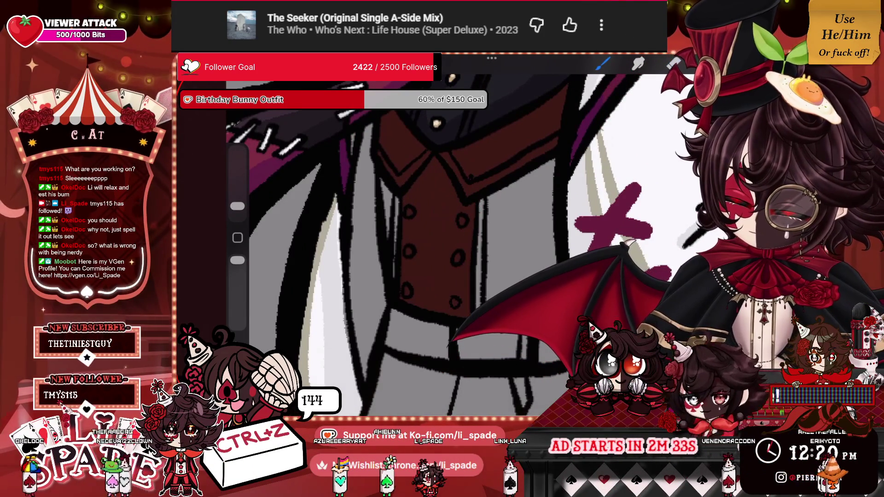
scroll(422, 228, down, 5)
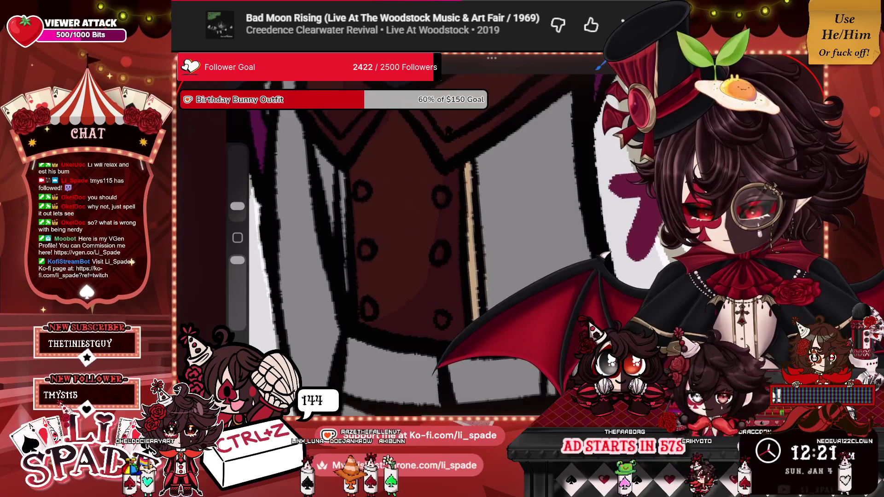
Step: Draw a tan vertical stroke down the vest and enlarge the brush slightly
drag(342, 171, 347, 292)
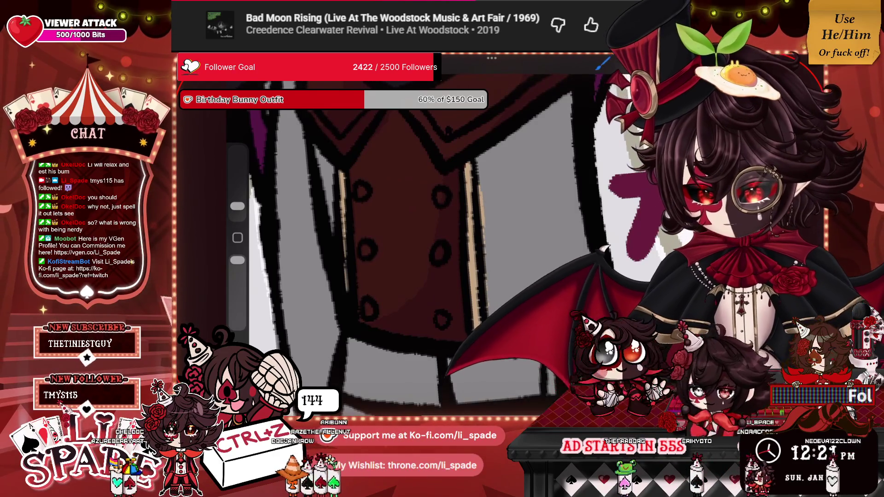
drag(237, 206, 238, 200)
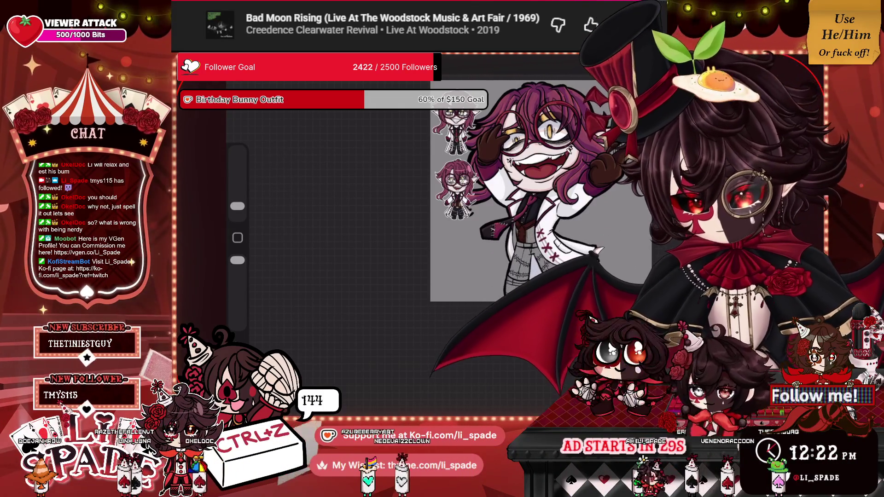
Step: Paint tan over the white gaps down the vest, undoing the last stroke
key(l)
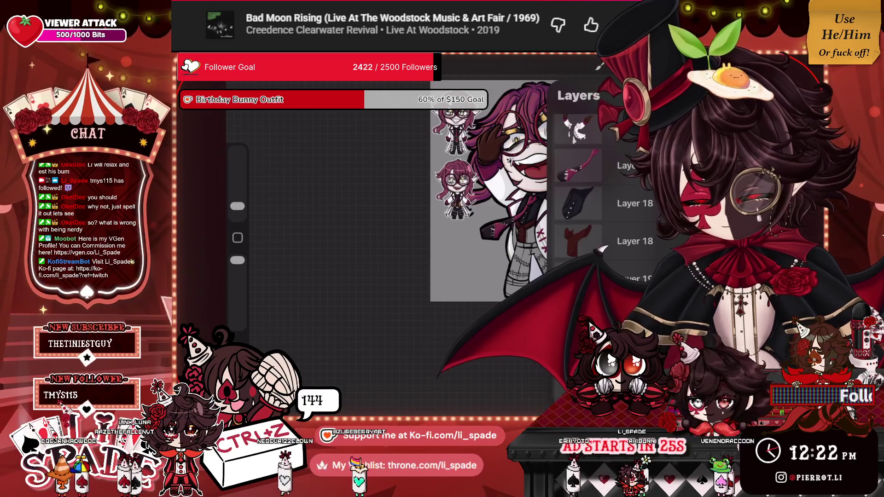
scroll(410, 230, up, 5)
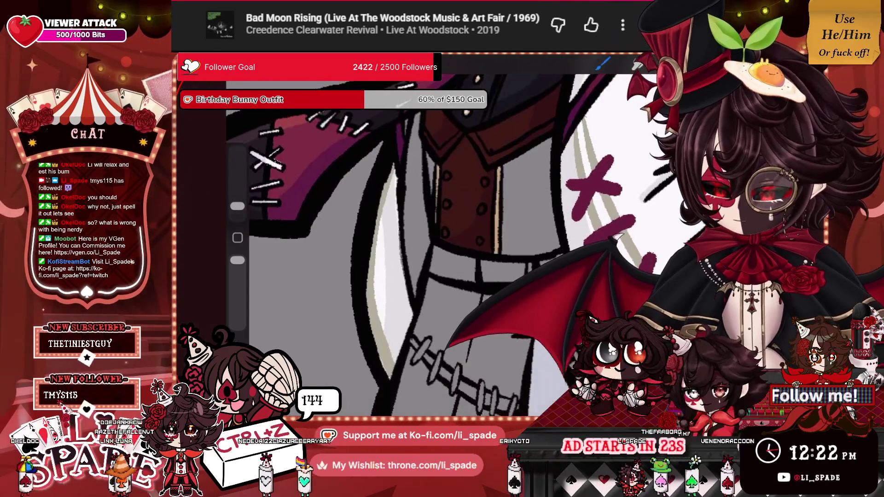
drag(506, 164, 507, 221)
mouse_move(546, 143)
mouse_down()
mouse_move(547, 221)
mouse_move(511, 172)
mouse_move(515, 219)
mouse_move(535, 220)
mouse_up()
drag(534, 182, 543, 221)
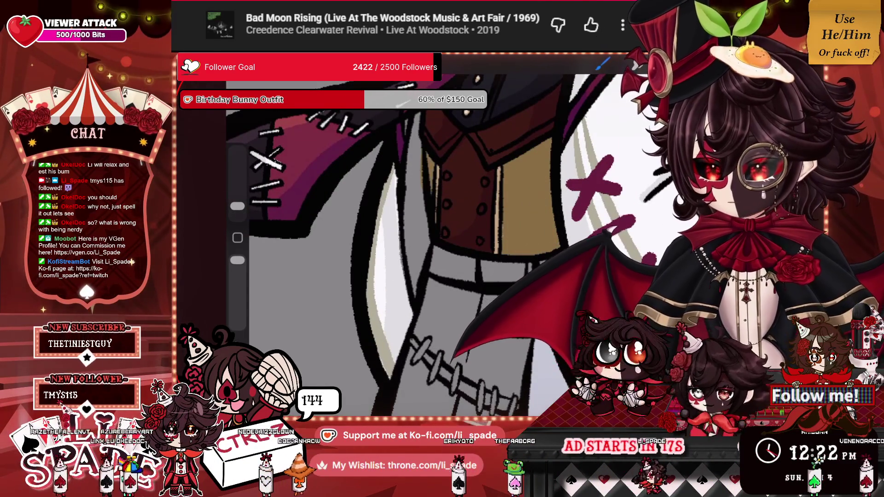
key(ctrl+z)
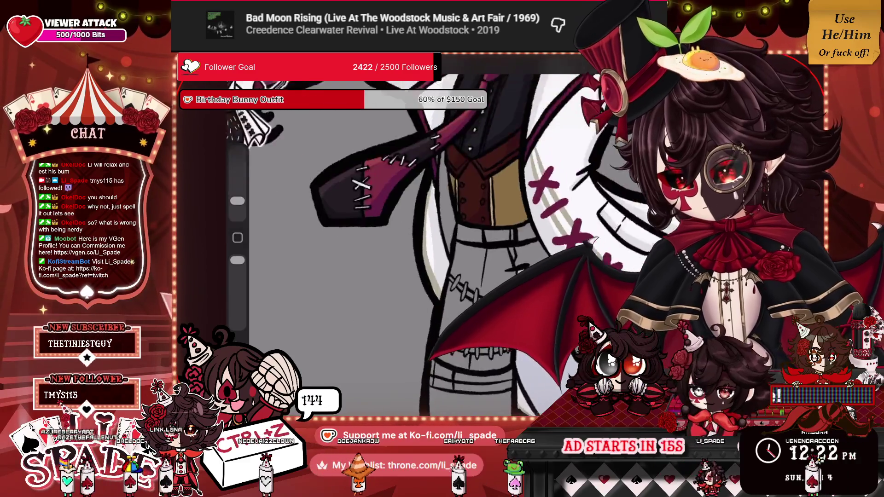
scroll(437, 244, down, 5)
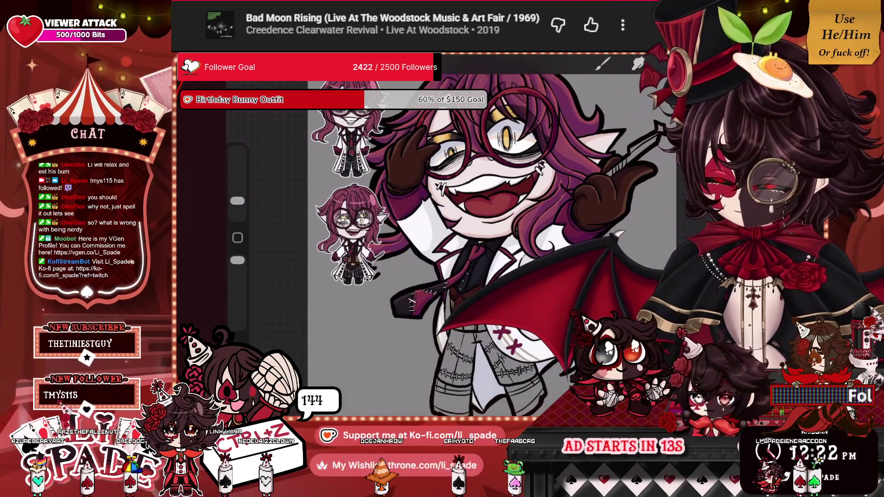
scroll(437, 244, up, 5)
key(l)
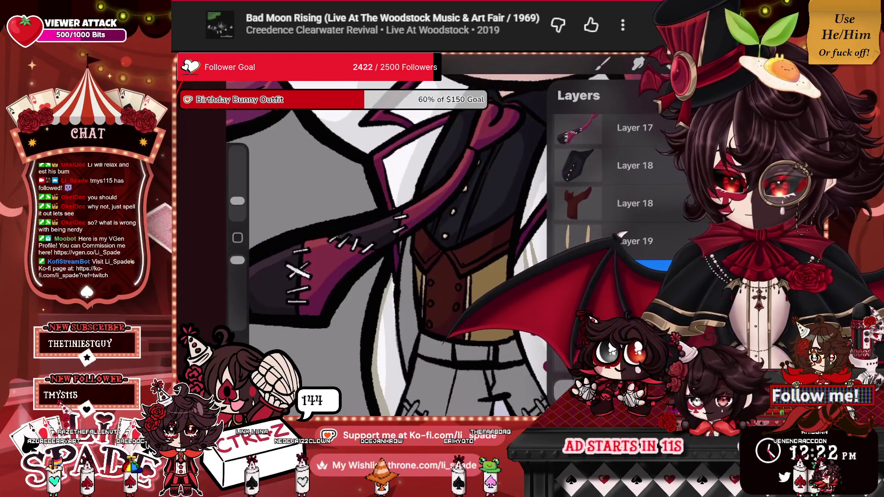
Step: Make the layer a Clipping Mask and choose a slightly different shade to paint with
click(598, 276)
click(472, 305)
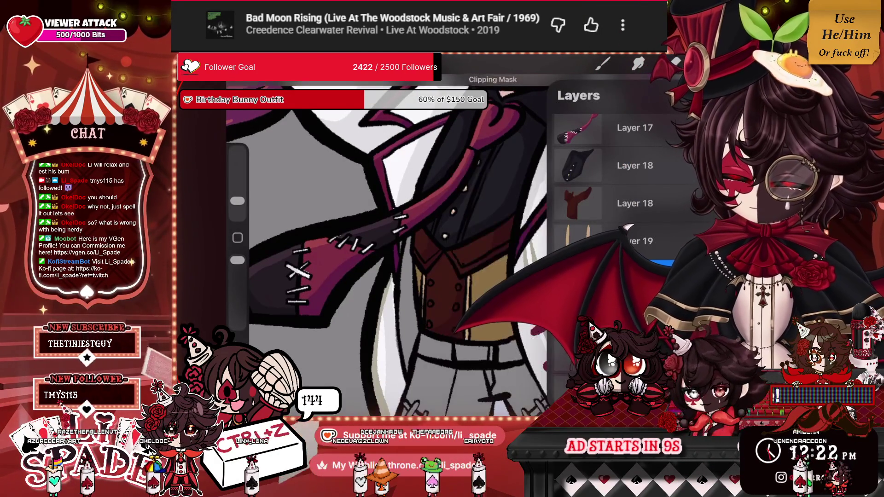
key(c)
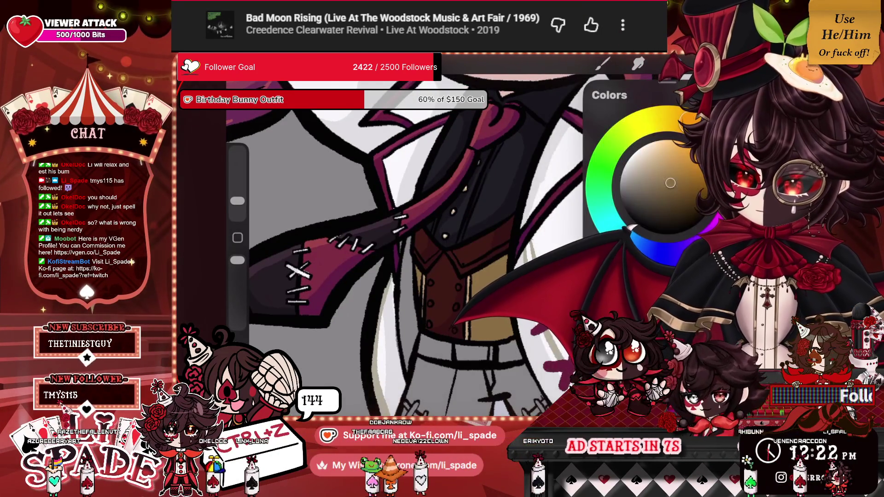
drag(237, 201, 237, 206)
click(677, 189)
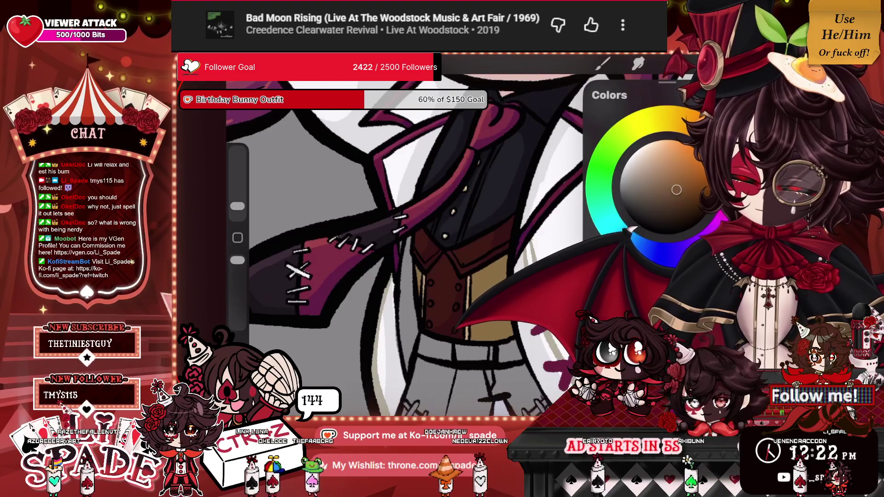
key(b)
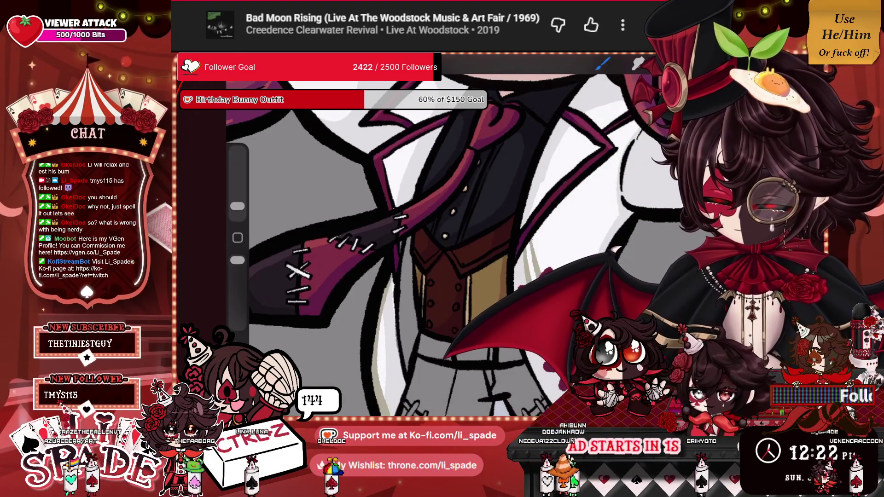
scroll(506, 240, down, 5)
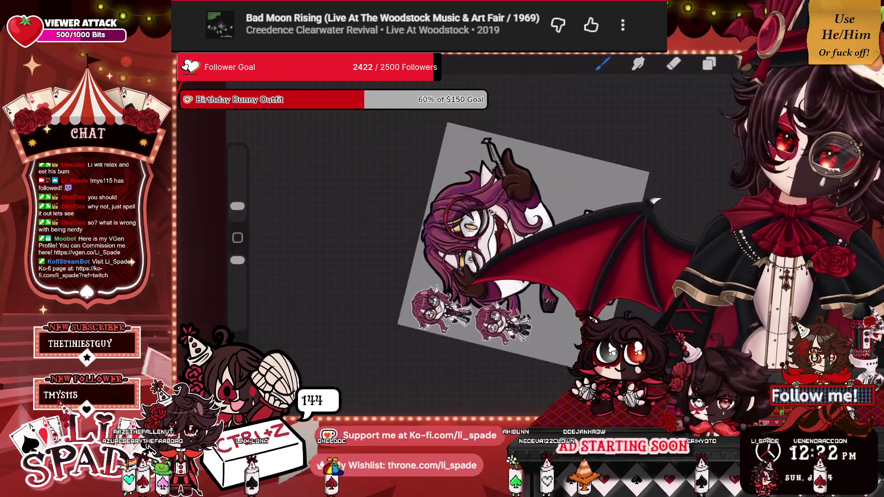
scroll(520, 240, down, 3)
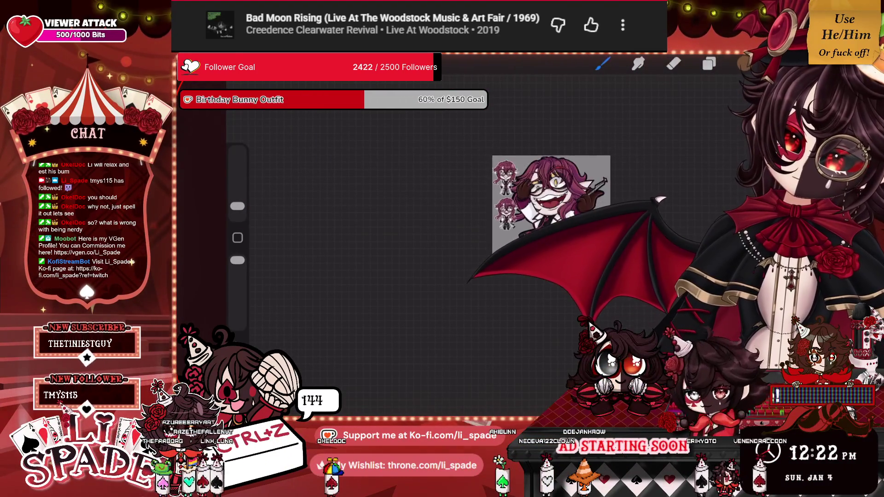
scroll(506, 208, up, 5)
scroll(507, 207, down, 2)
scroll(484, 212, up, 1)
scroll(460, 207, up, 5)
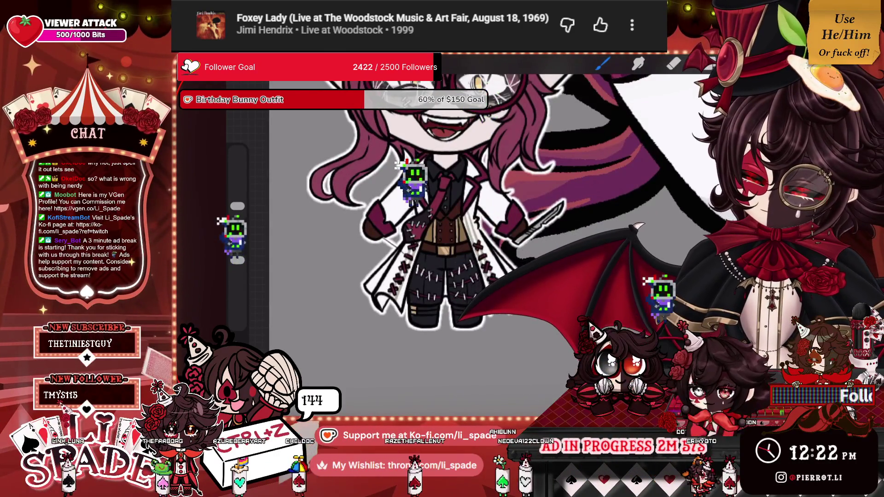
scroll(461, 207, down, 5)
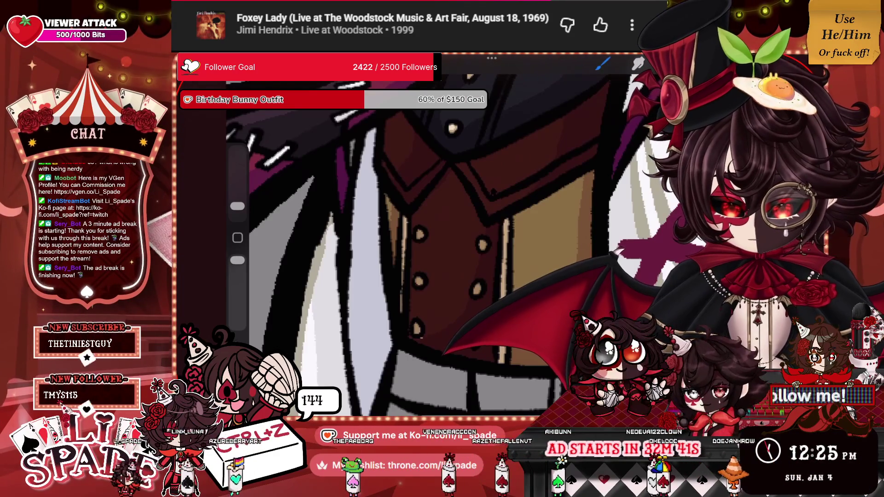
Step: Sample a colour from the vest and keep colouring the vest and coat
click(746, 63)
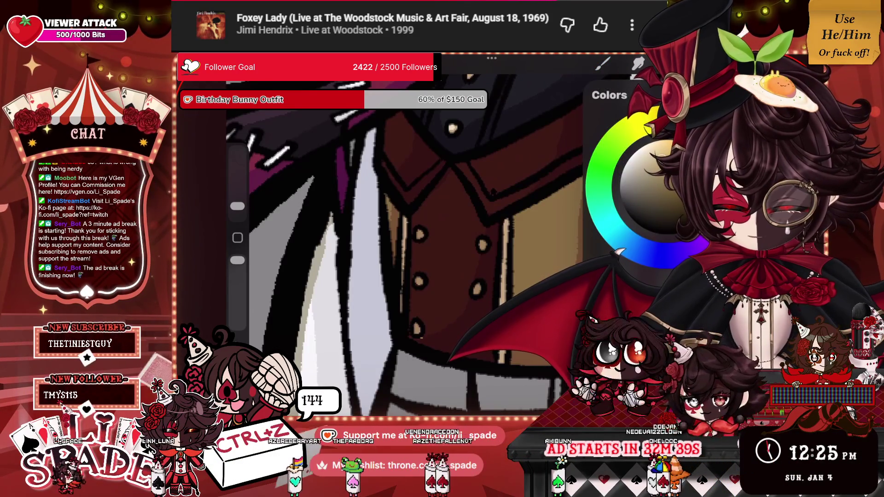
click(746, 63)
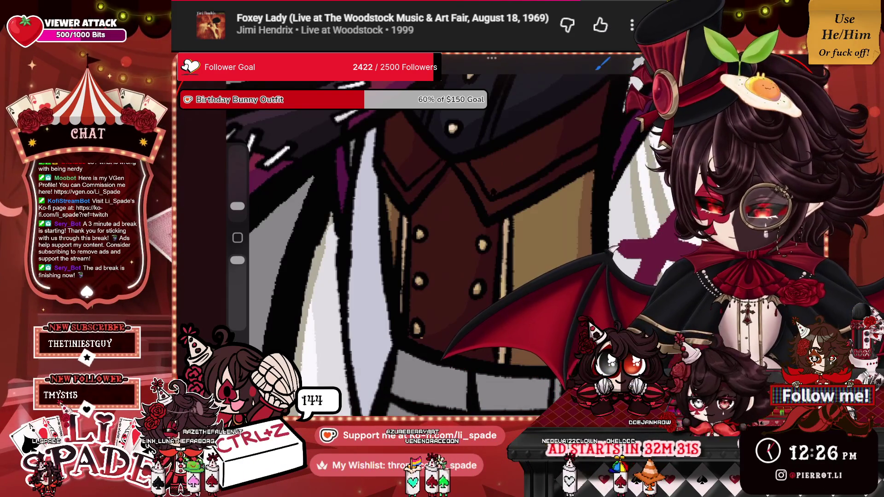
click(746, 63)
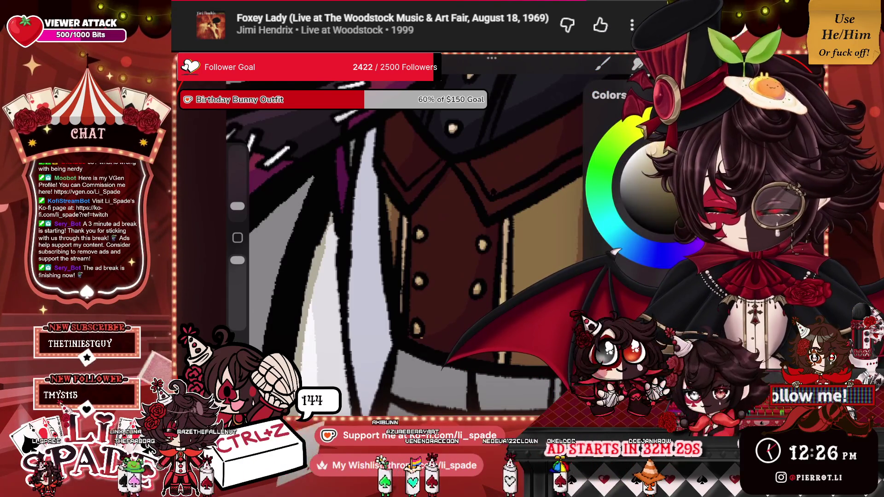
click(746, 63)
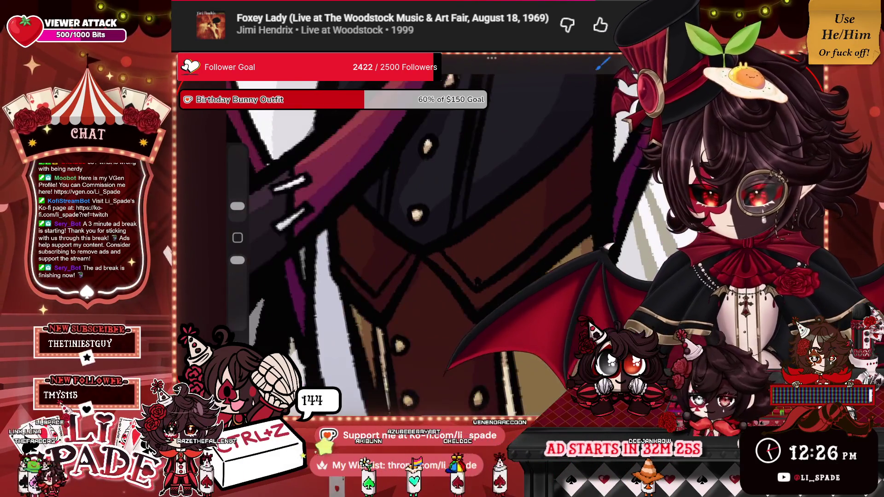
click(508, 216)
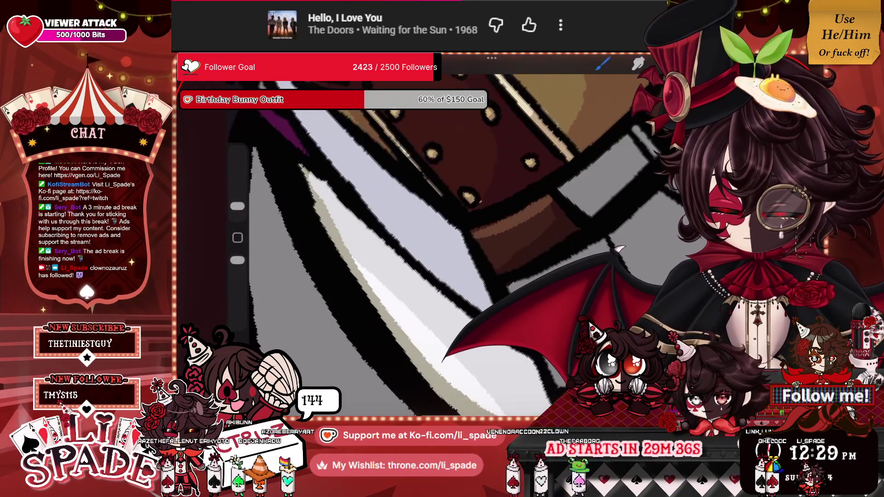
scroll(433, 244, down, 5)
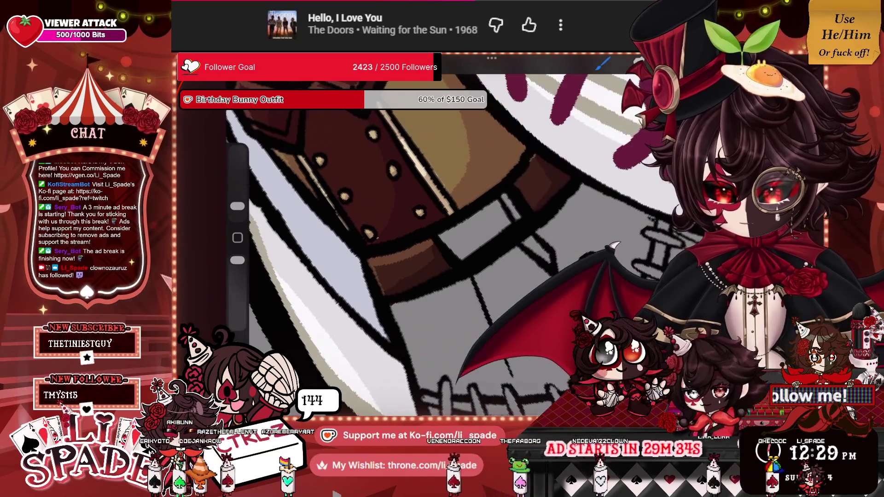
scroll(433, 244, down, 5)
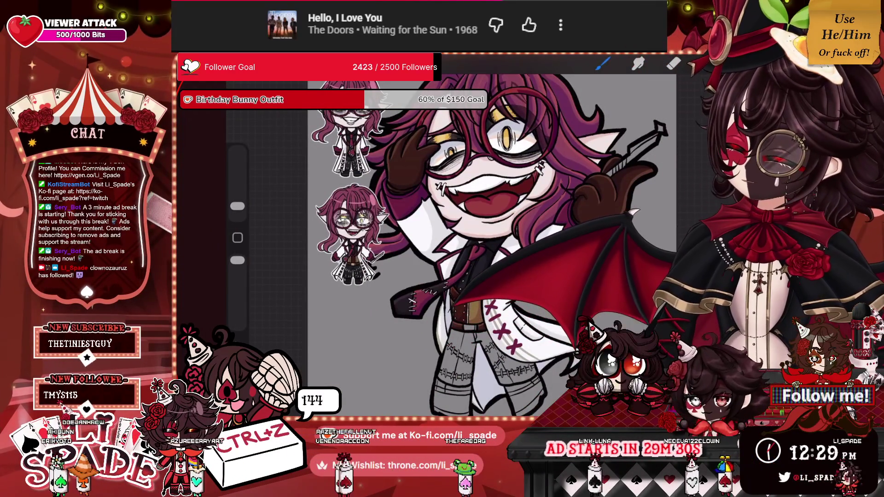
scroll(421, 244, up, 5)
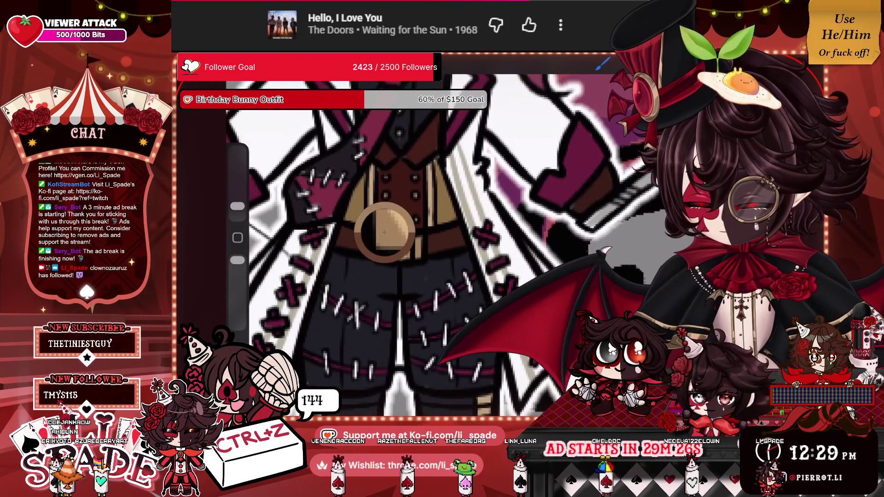
scroll(422, 244, down, 5)
scroll(422, 244, down, 3)
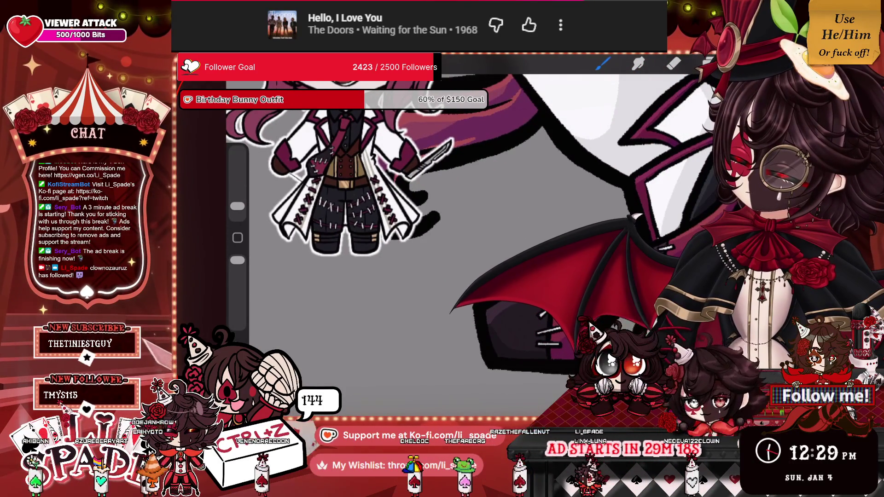
scroll(421, 244, up, 5)
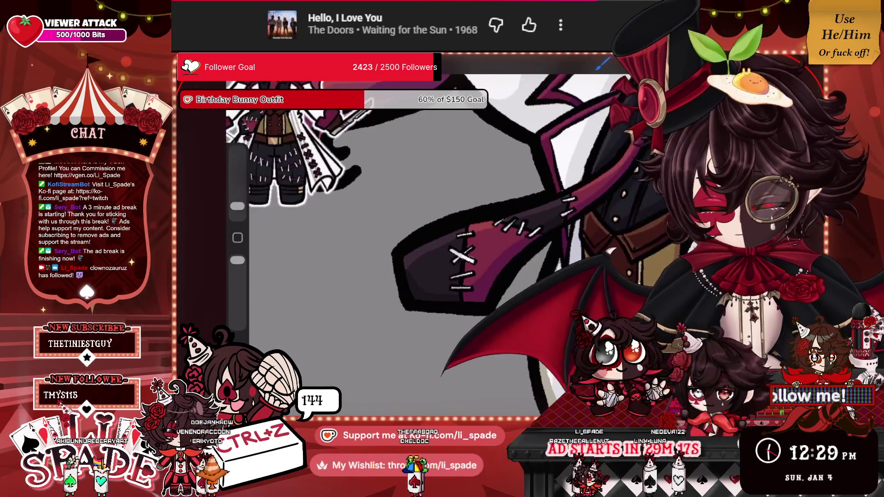
key(l)
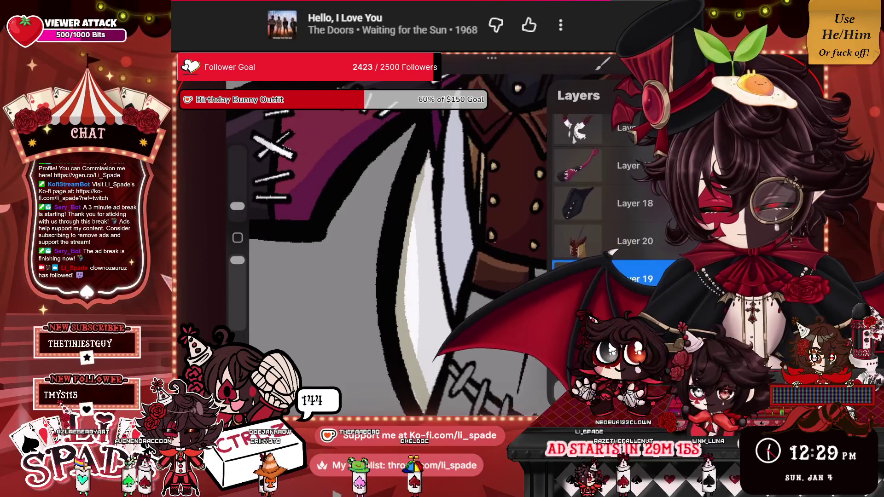
scroll(607, 184, down, 3)
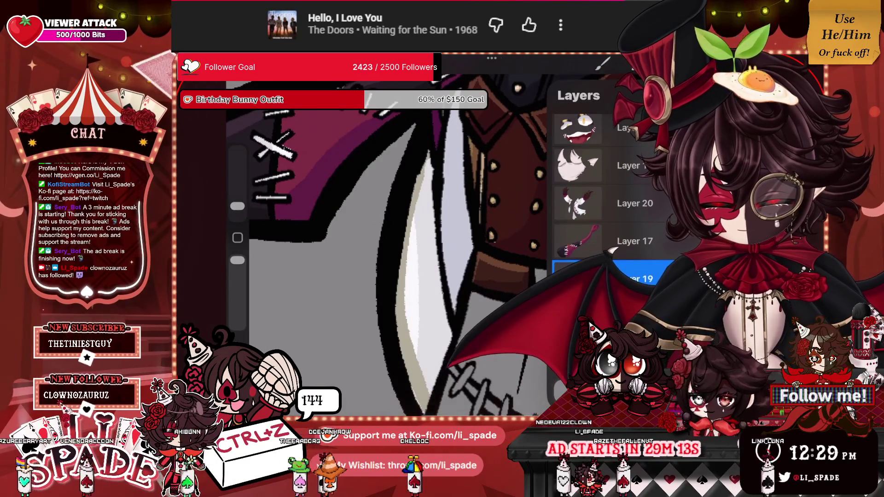
key(b)
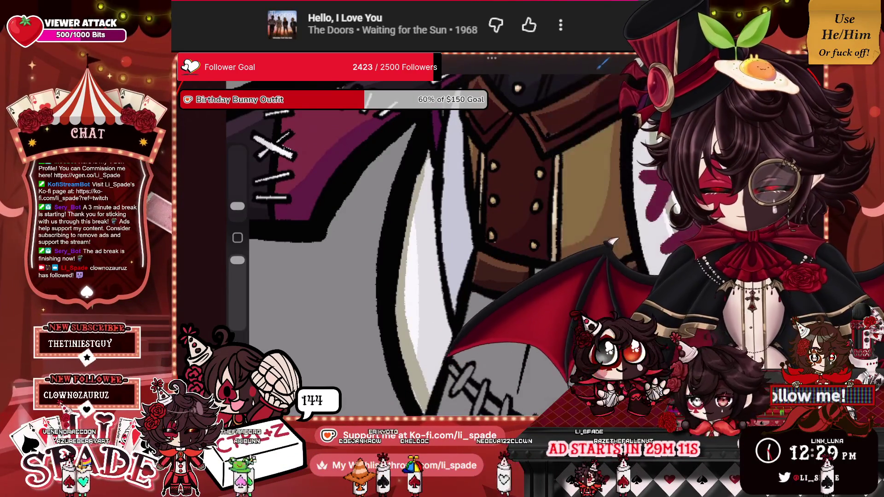
scroll(415, 244, up, 3)
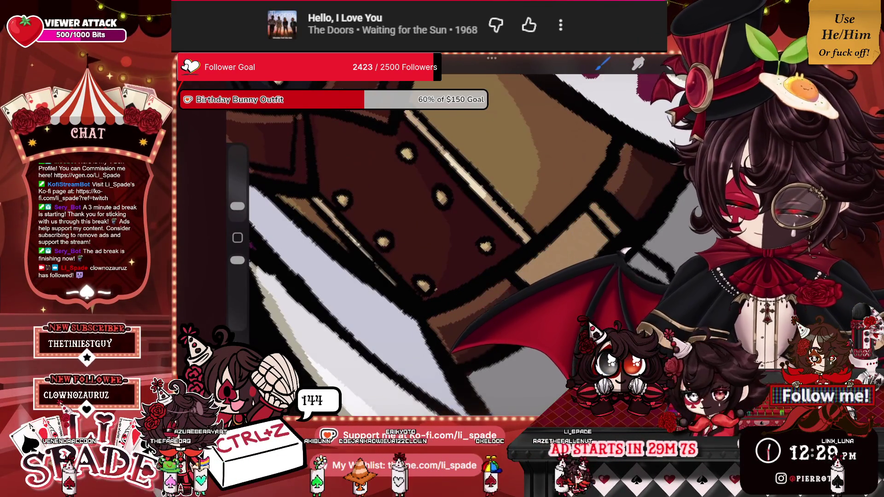
Step: Choose magenta in the colour picker for the stripe along the trouser seam
scroll(414, 244, down, 3)
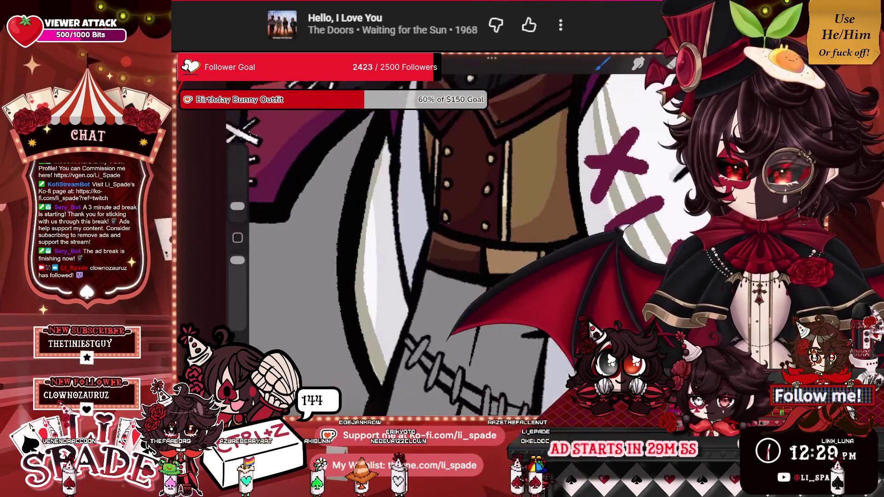
click(736, 64)
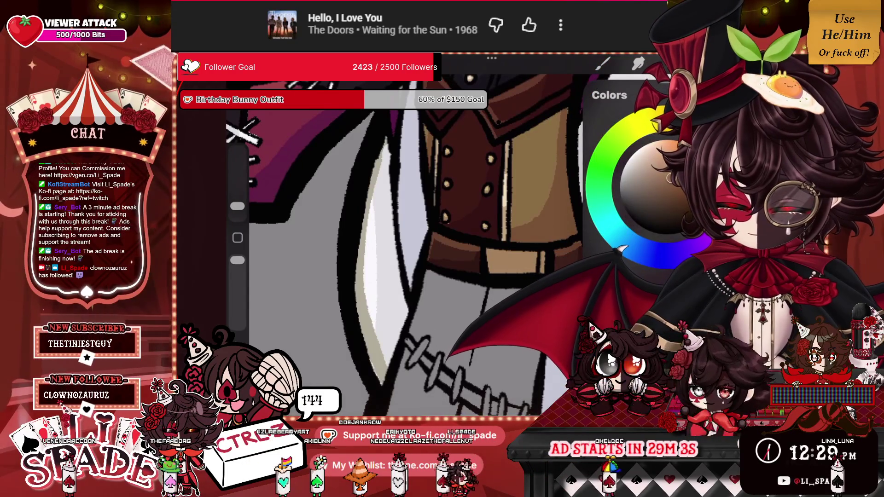
scroll(414, 244, up, 3)
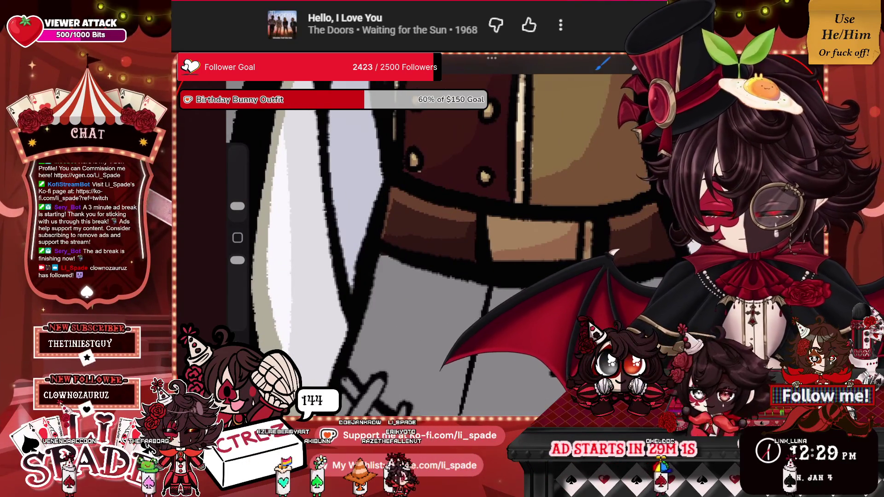
click(737, 63)
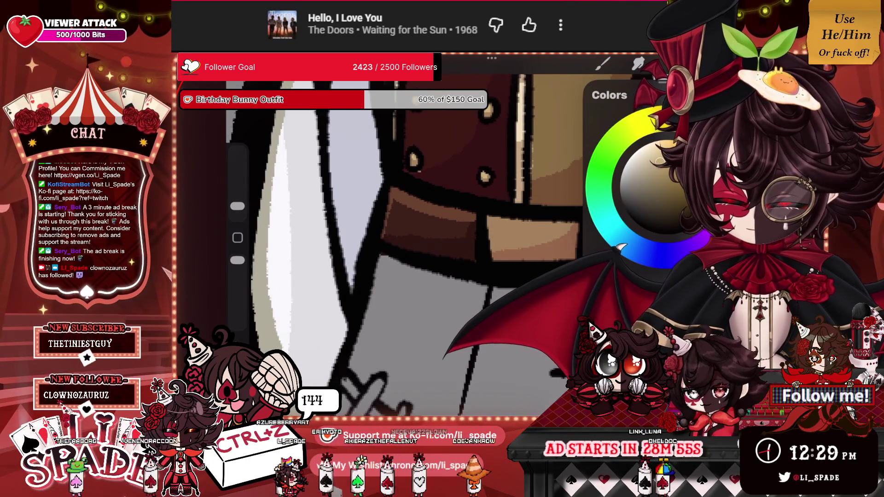
click(737, 64)
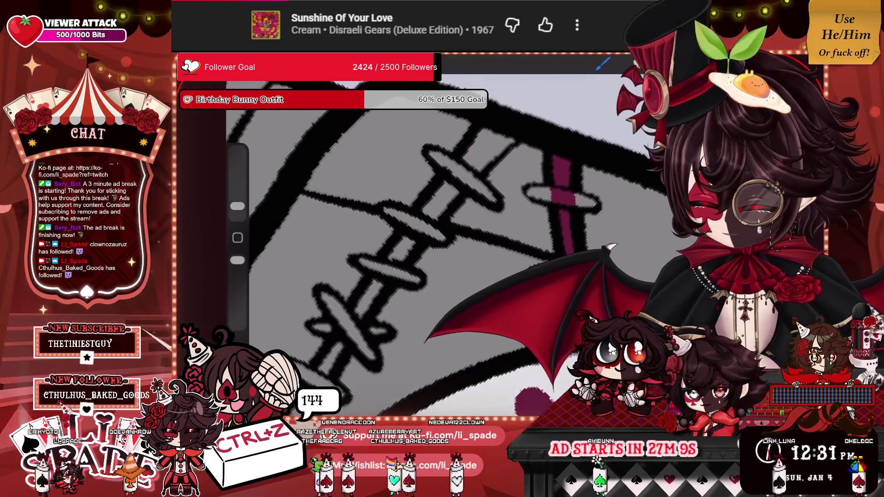
Step: Paint a magenta stitch line along the lower trouser seam, then check the layers
mouse_move(389, 345)
mouse_down()
mouse_move(444, 205)
mouse_move(484, 136)
mouse_move(491, 147)
mouse_move(505, 131)
mouse_up()
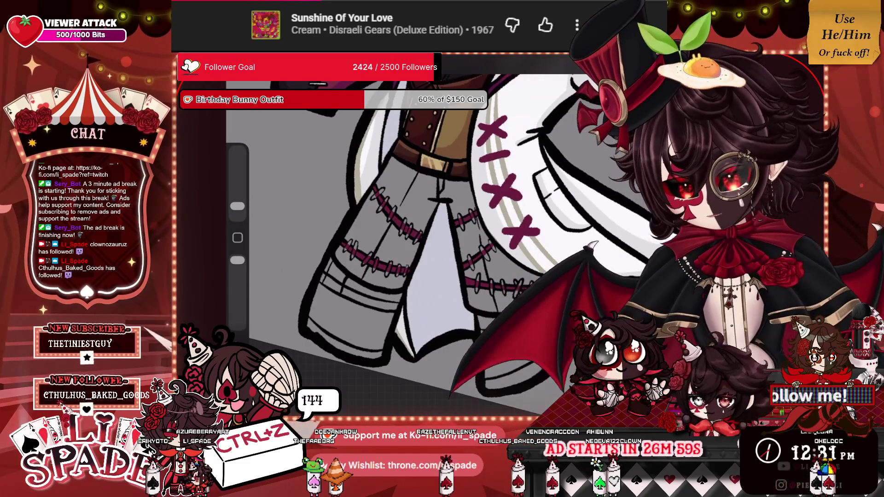
click(635, 64)
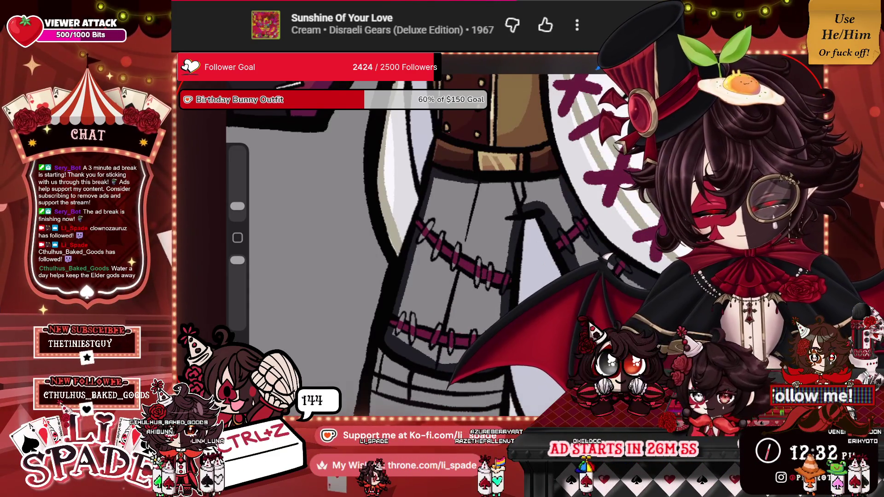
Step: ColorDrop a dark colour into the light grey trousers
drag(659, 64, 460, 240)
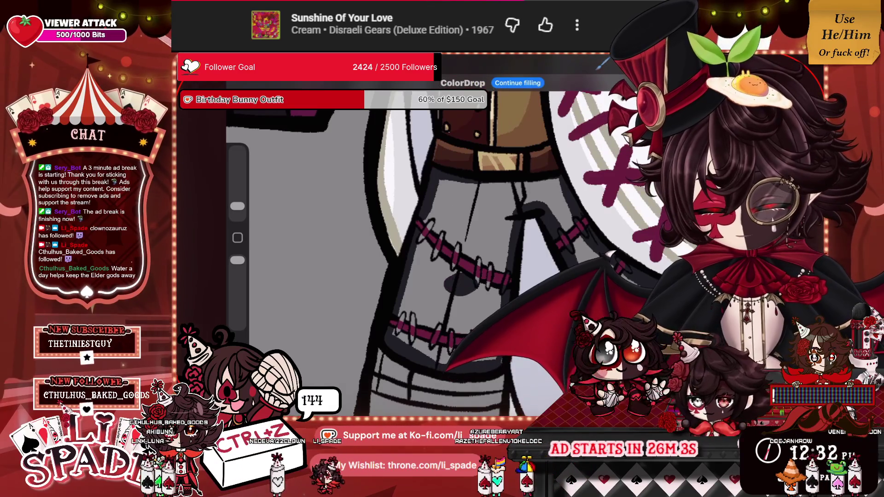
scroll(452, 253, down, 5)
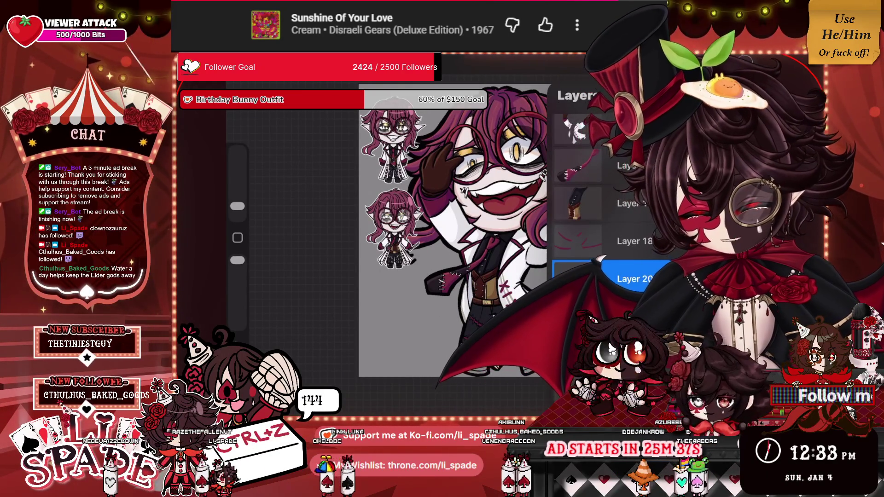
Step: Clip Layer 20 to the trousers layer below for the white stitch and tan band details
click(573, 279)
click(456, 309)
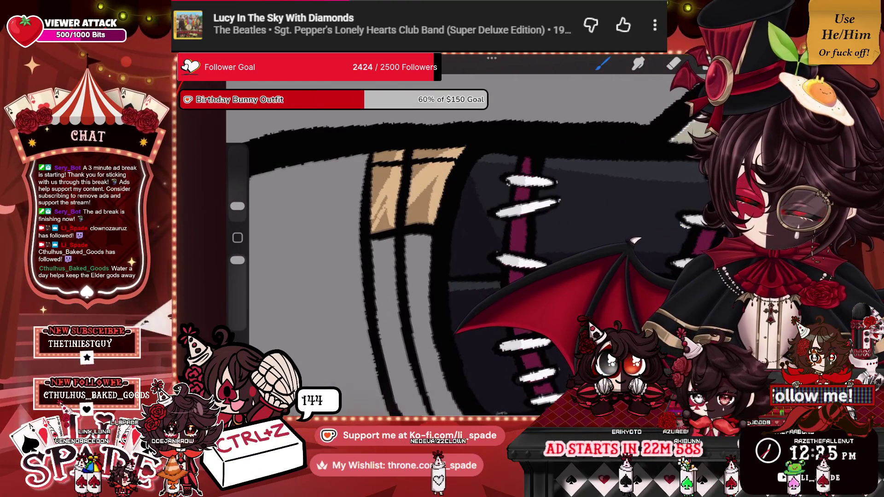
scroll(433, 230, down, 5)
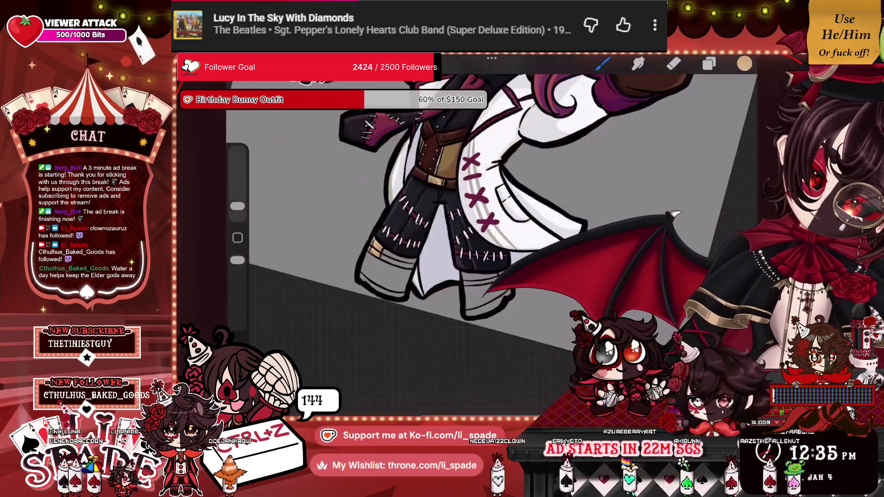
Step: Add light highlights to the tan stripes on the pant leg
scroll(433, 231, up, 5)
drag(486, 185, 465, 249)
drag(505, 201, 482, 257)
mouse_move(502, 226)
mouse_down()
mouse_move(495, 243)
mouse_move(479, 228)
mouse_move(487, 211)
mouse_move(504, 226)
mouse_up()
Step: Eyedrop the darker shade from the boot and zoom in on it
scroll(433, 230, down, 5)
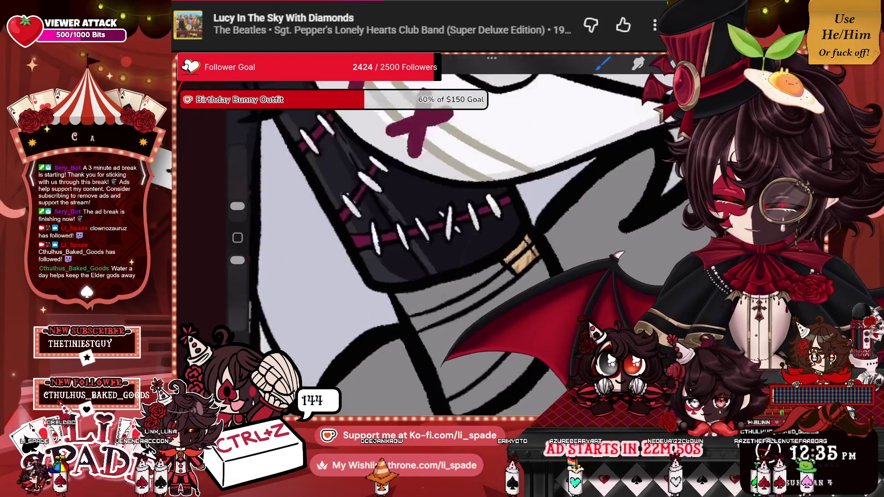
scroll(433, 230, up, 5)
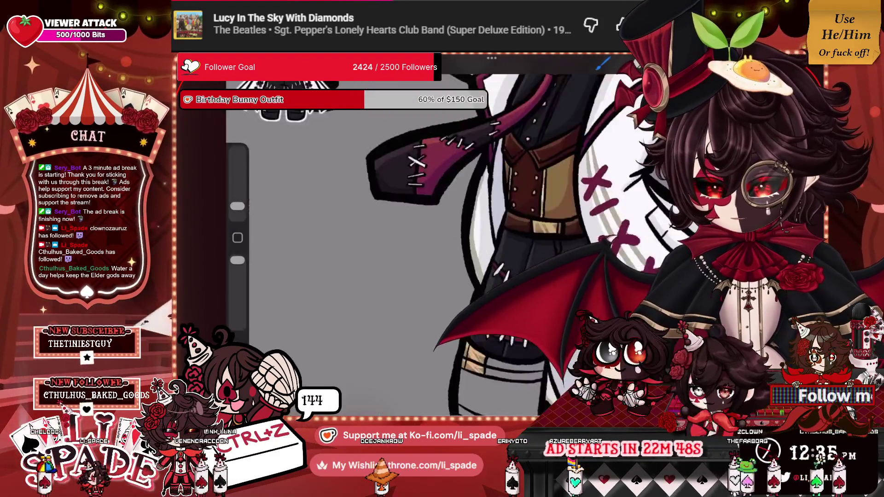
scroll(433, 231, up, 5)
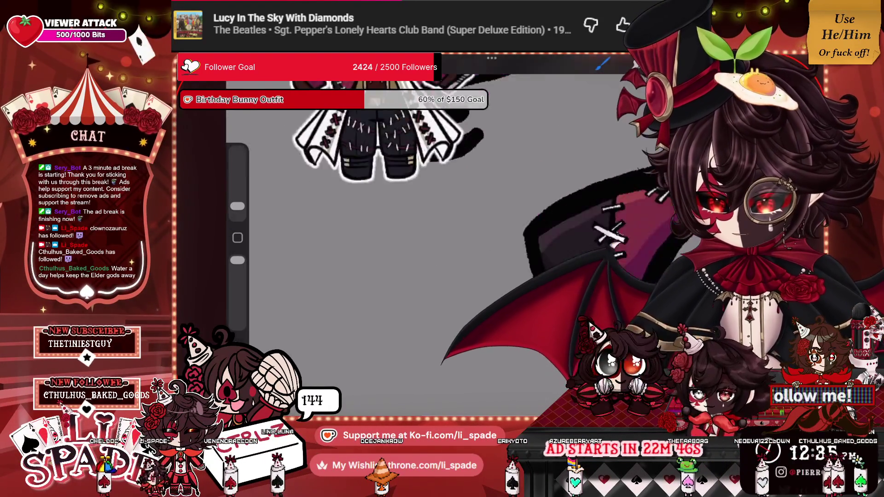
click(422, 176)
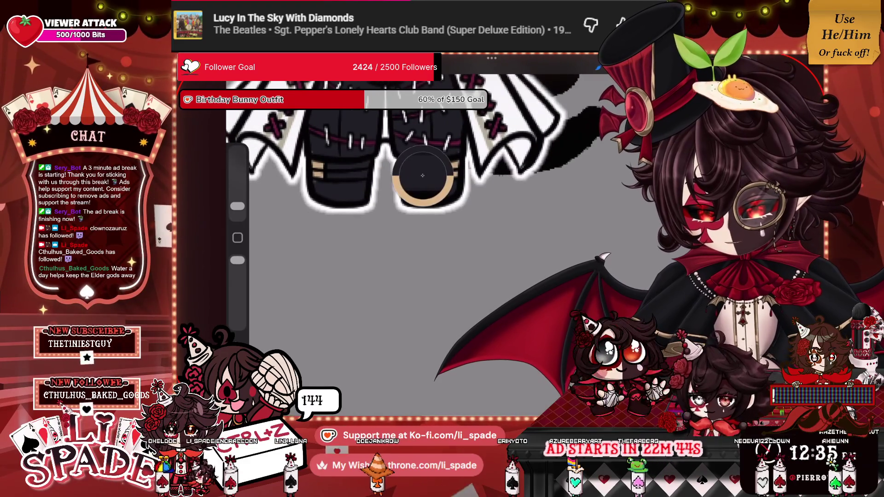
mouse_move(423, 175)
mouse_down()
mouse_move(407, 150)
mouse_move(415, 175)
mouse_up()
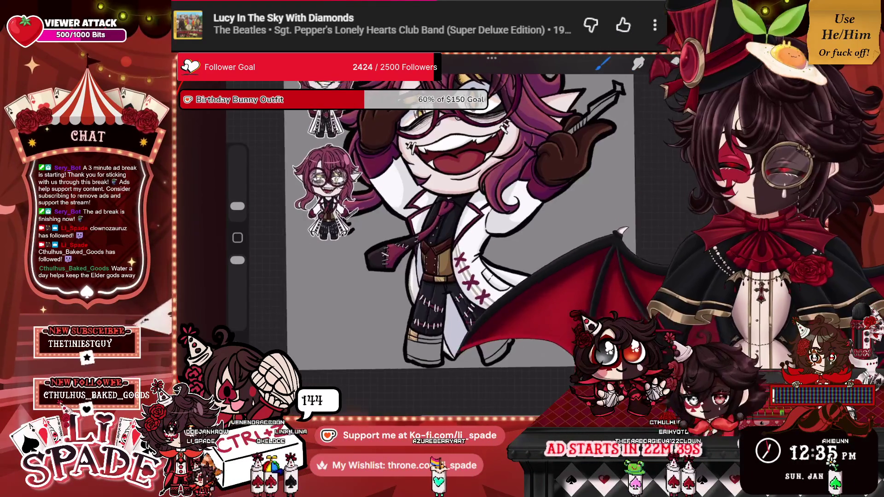
key(l)
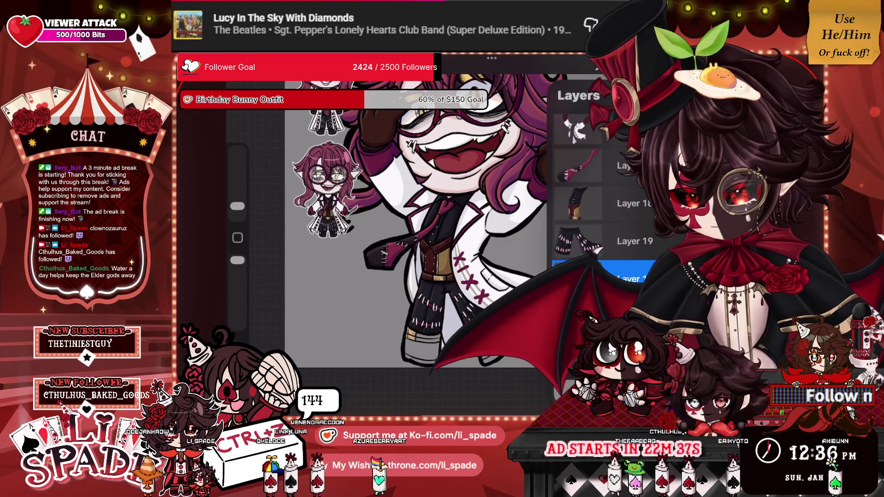
scroll(599, 193, up, 3)
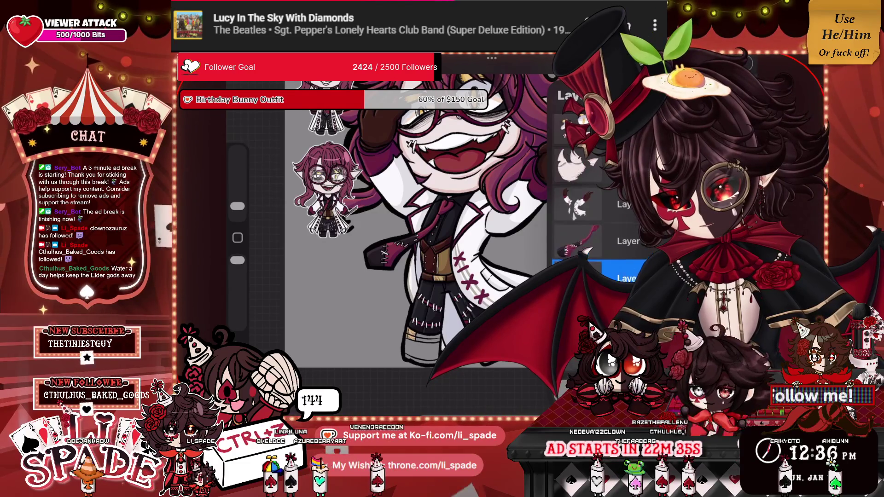
scroll(599, 194, up, 2)
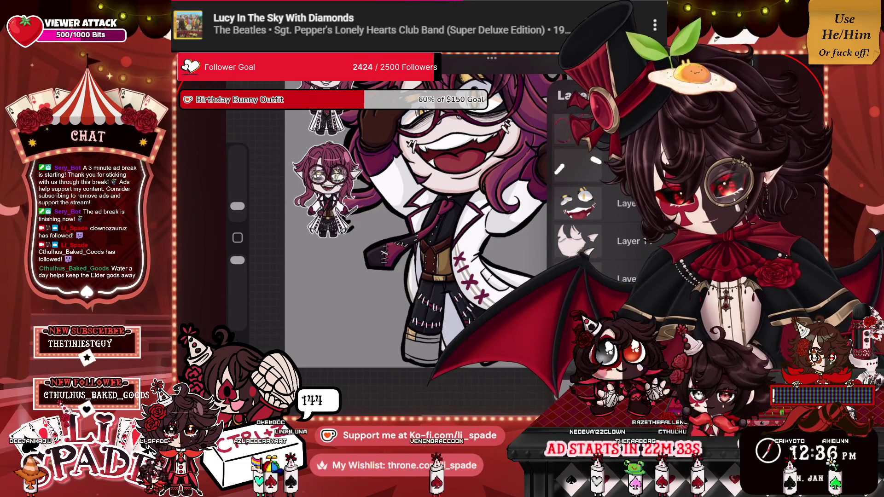
key(l)
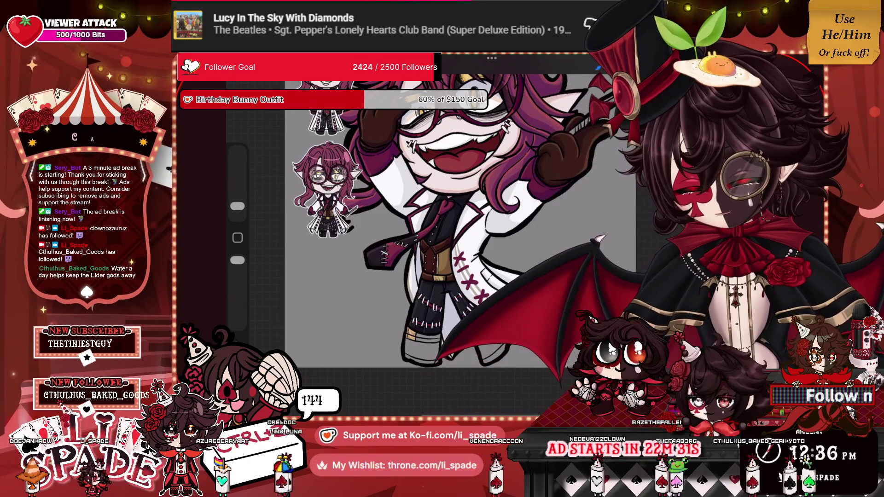
scroll(442, 322, up, 5)
Step: Thicken the boot's outline and shade its inside dark, covering the lighter marks
mouse_move(428, 188)
mouse_down()
mouse_move(448, 279)
mouse_move(451, 287)
mouse_move(454, 265)
mouse_move(459, 286)
mouse_up()
mouse_move(479, 189)
mouse_down()
mouse_move(458, 261)
mouse_move(470, 218)
mouse_move(453, 198)
mouse_move(460, 265)
mouse_up()
mouse_move(509, 202)
mouse_down()
mouse_move(474, 264)
mouse_move(491, 242)
mouse_up()
drag(537, 216, 511, 242)
mouse_move(566, 216)
mouse_down()
mouse_move(556, 220)
mouse_move(563, 197)
mouse_move(516, 232)
mouse_up()
mouse_move(515, 184)
mouse_down()
mouse_move(507, 195)
mouse_move(511, 175)
mouse_move(417, 156)
mouse_up()
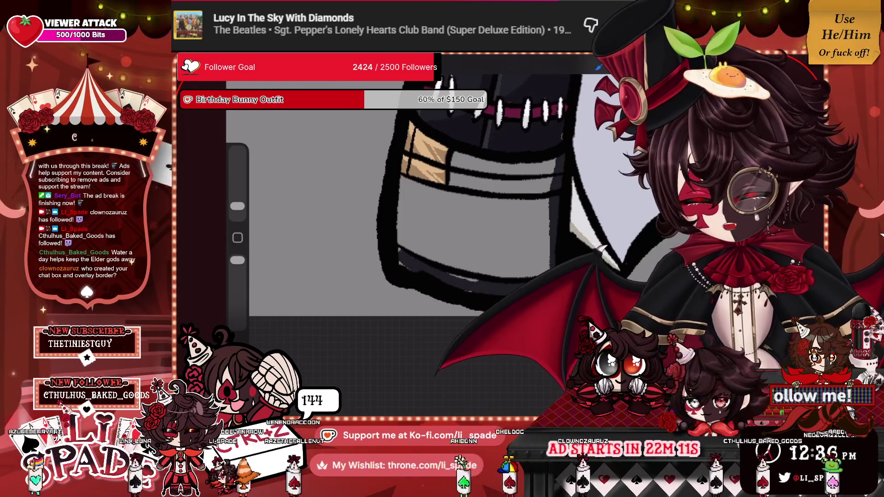
Step: Darken the boot's left outline and ColorDrop dark colour into its remaining grey patches
drag(403, 175, 403, 228)
mouse_move(454, 156)
mouse_down()
mouse_move(531, 172)
mouse_move(484, 163)
mouse_up()
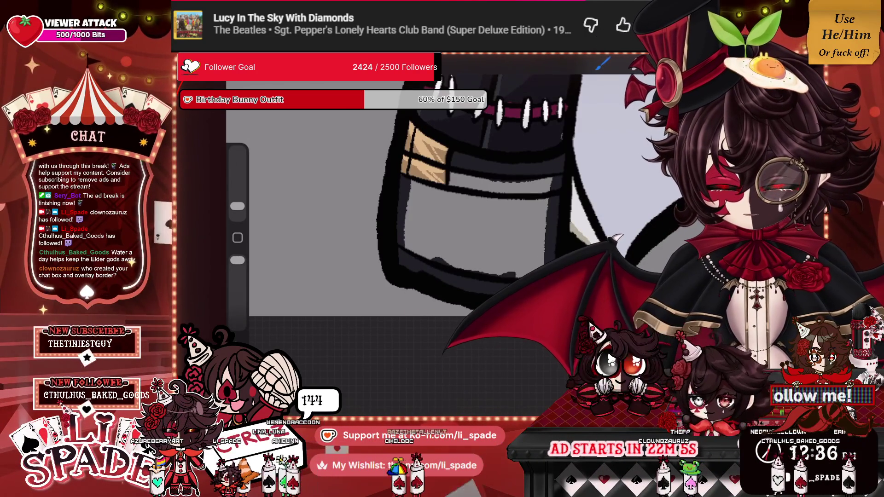
drag(644, 64, 461, 221)
click(542, 185)
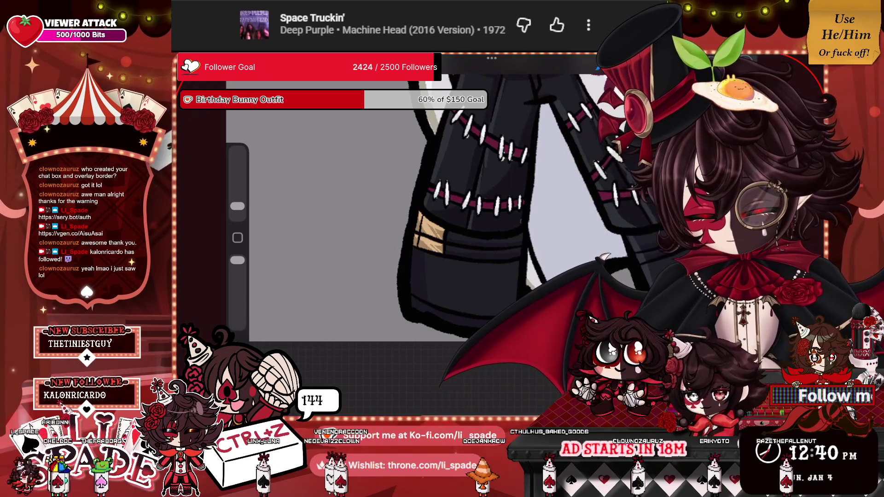
scroll(442, 230, down, 5)
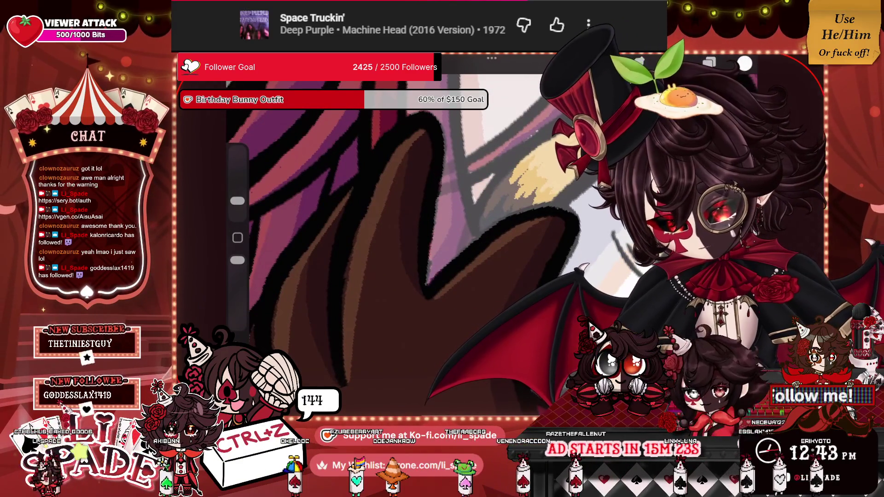
scroll(389, 228, down, 5)
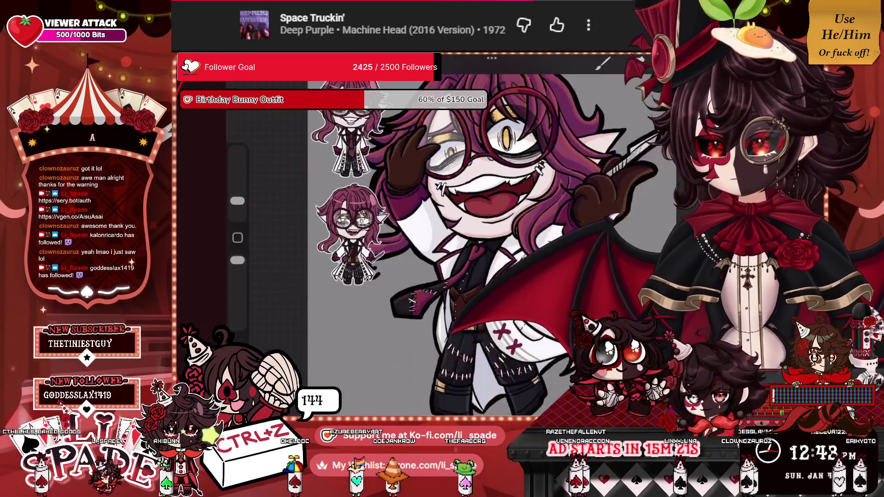
key(ctrl+z)
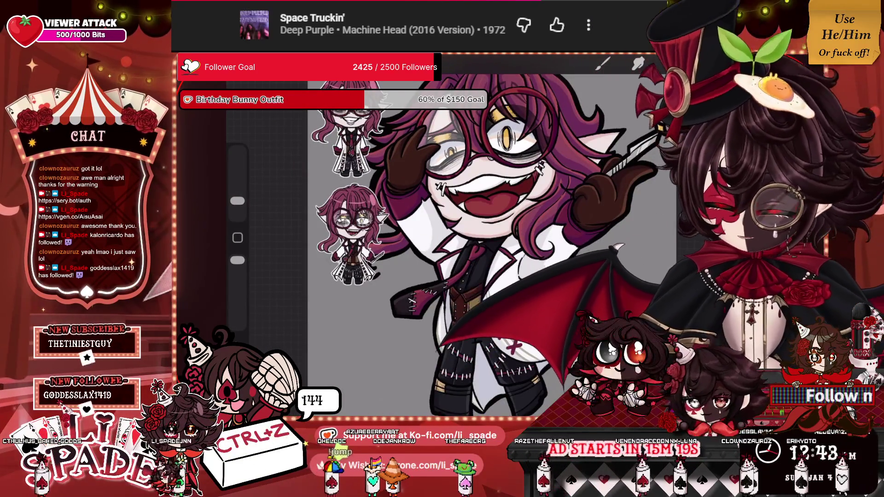
click(603, 63)
click(604, 63)
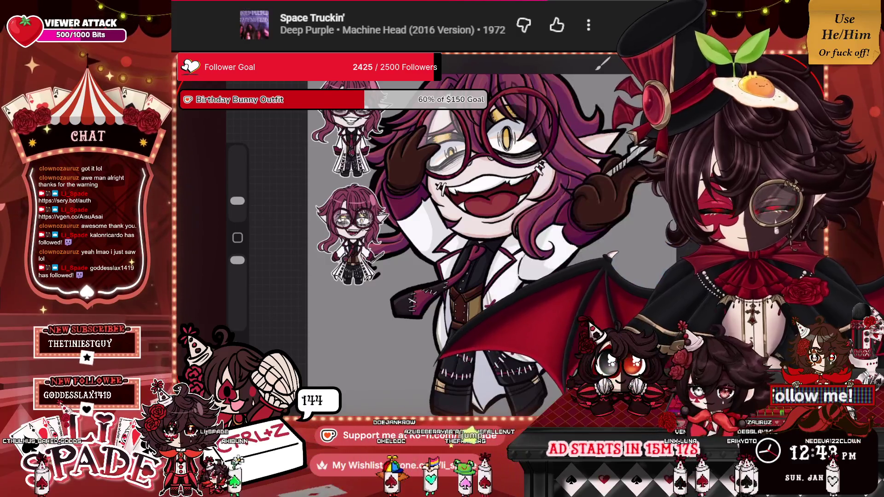
key(l)
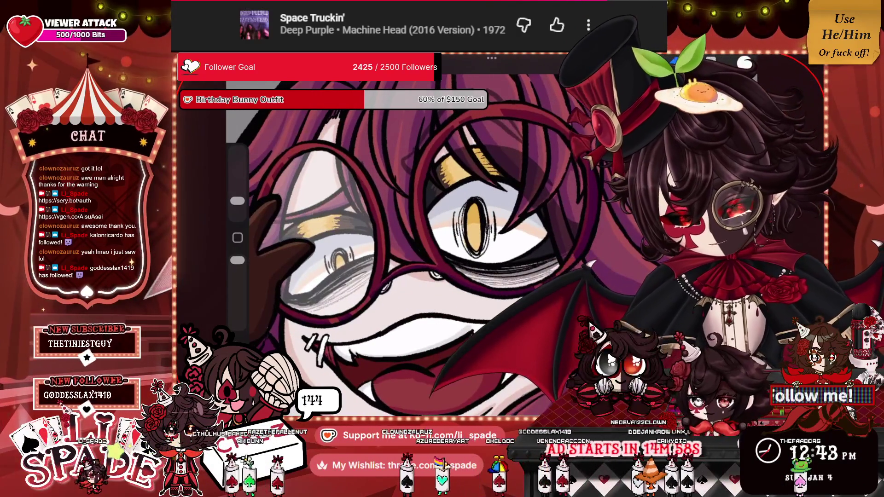
Step: Paint faint light strokes down the hair and along the right glasses rim
click(602, 64)
mouse_move(461, 129)
mouse_down()
mouse_move(430, 180)
mouse_move(429, 214)
mouse_move(460, 271)
mouse_up()
mouse_move(577, 221)
mouse_down()
mouse_move(570, 155)
mouse_move(532, 119)
mouse_move(474, 122)
mouse_move(449, 148)
mouse_up()
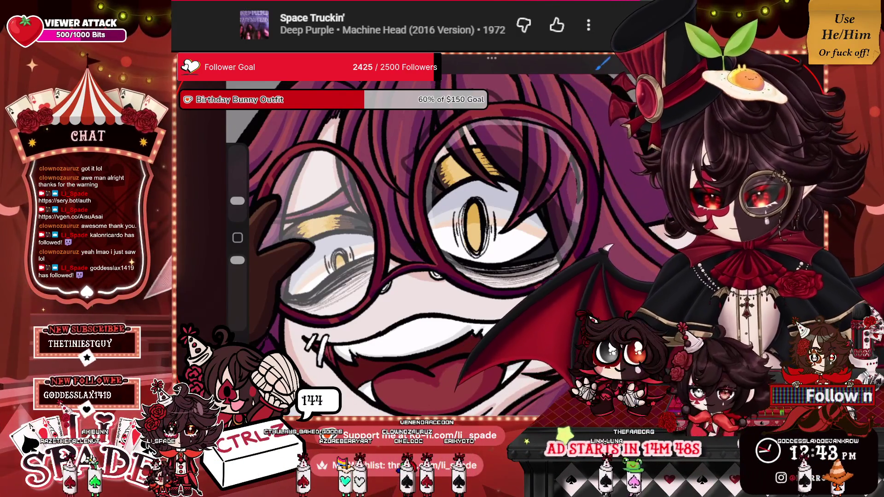
scroll(396, 231, up, 3)
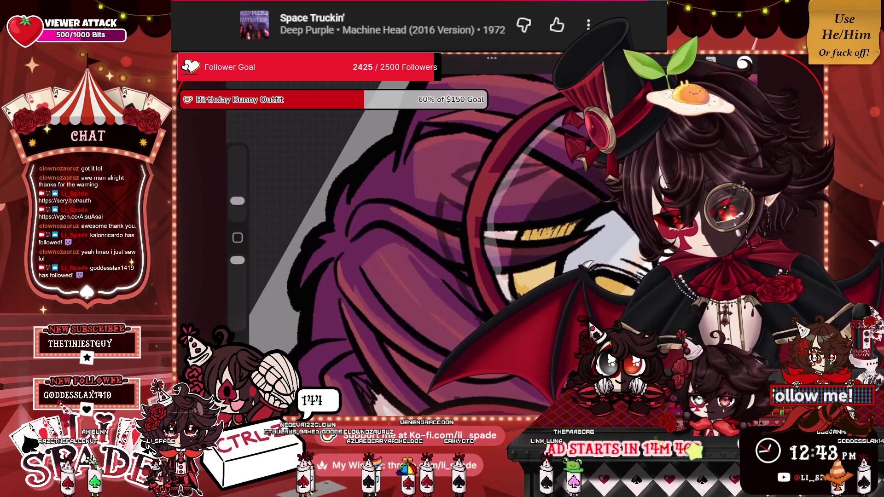
scroll(396, 230, down, 5)
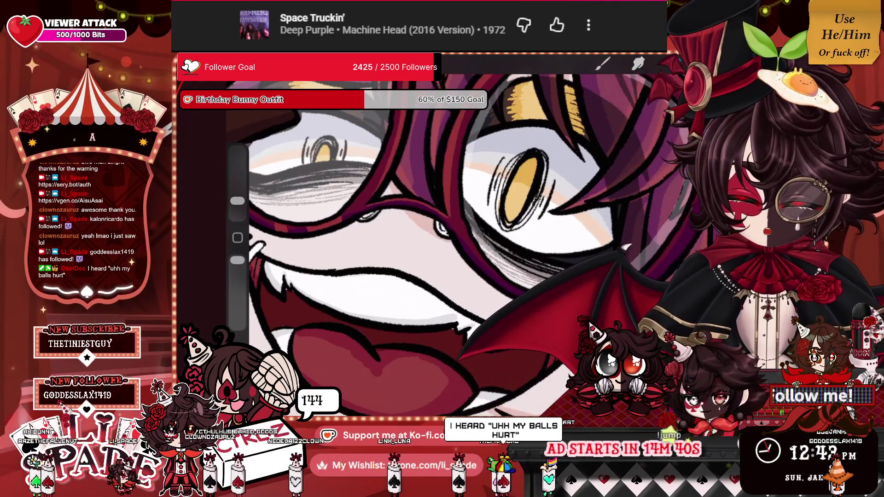
Step: Slightly resize the brush and ColorDrop-fill the small area near the eye
drag(237, 200, 237, 206)
scroll(461, 230, up, 3)
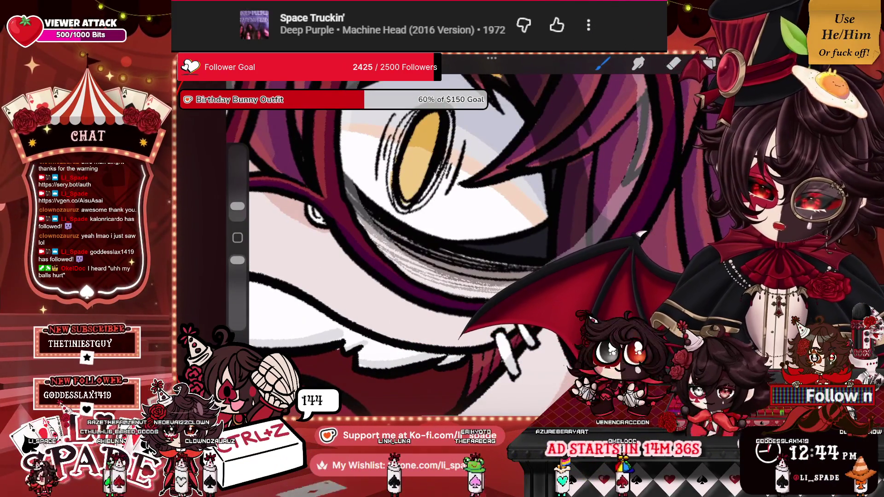
scroll(644, 230, up, 5)
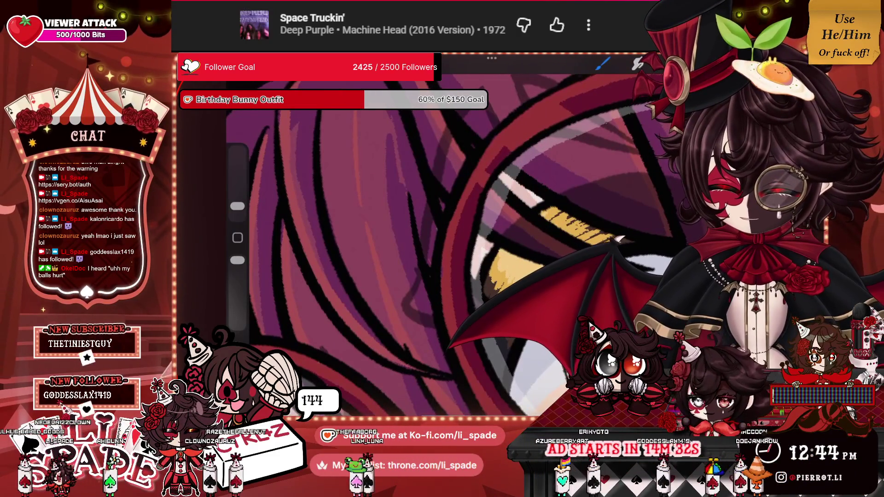
scroll(410, 230, down, 5)
drag(664, 64, 516, 193)
scroll(451, 249, down, 5)
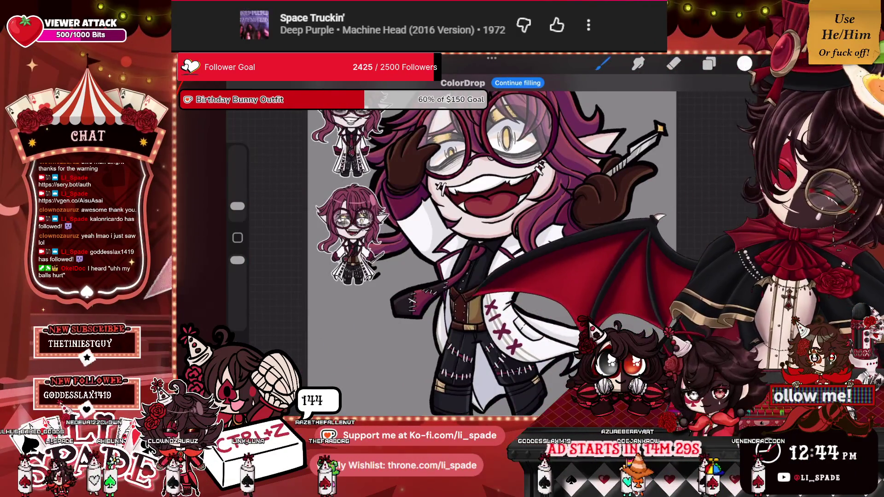
Step: Drag Layer 18's opacity down so its shading on the character fades
scroll(460, 230, up, 5)
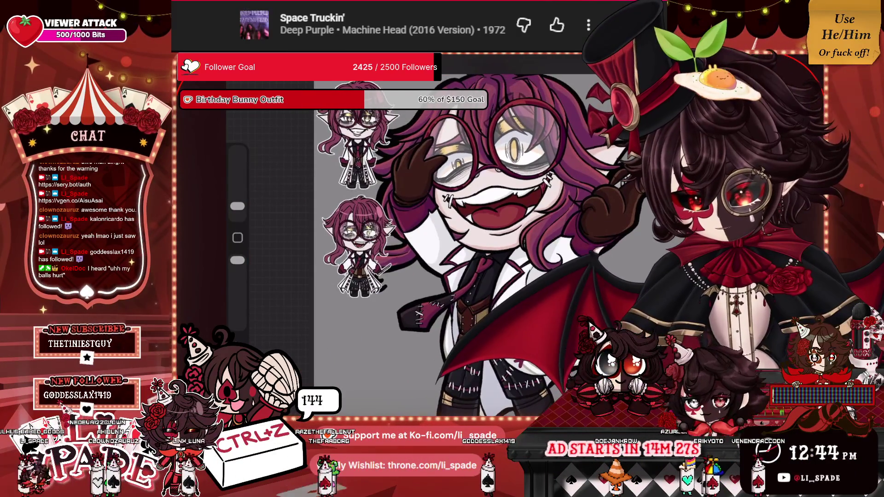
key(l)
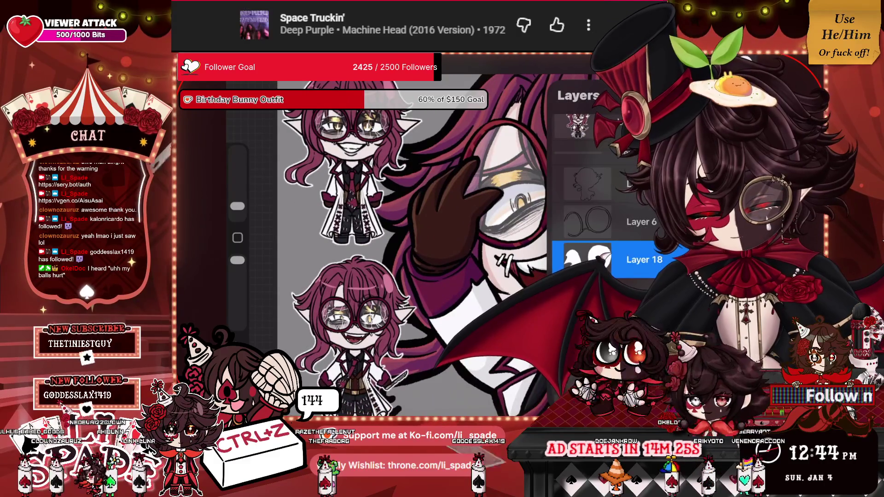
click(666, 260)
drag(613, 194, 596, 194)
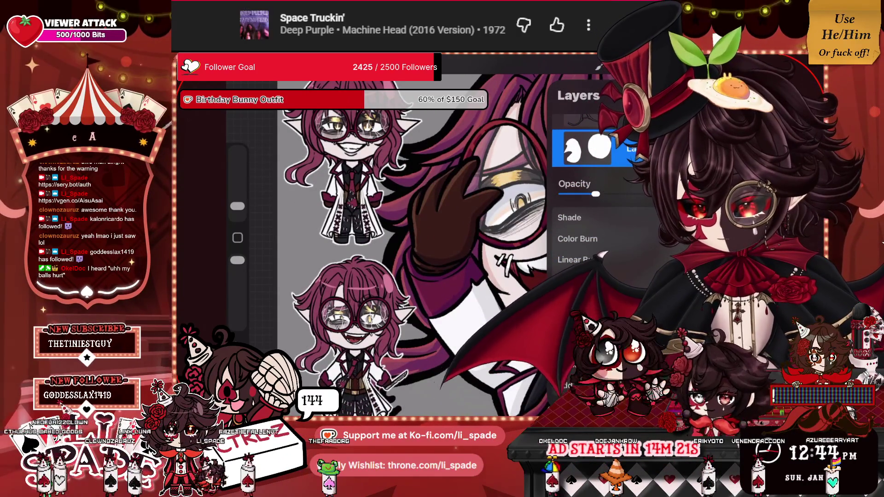
click(665, 148)
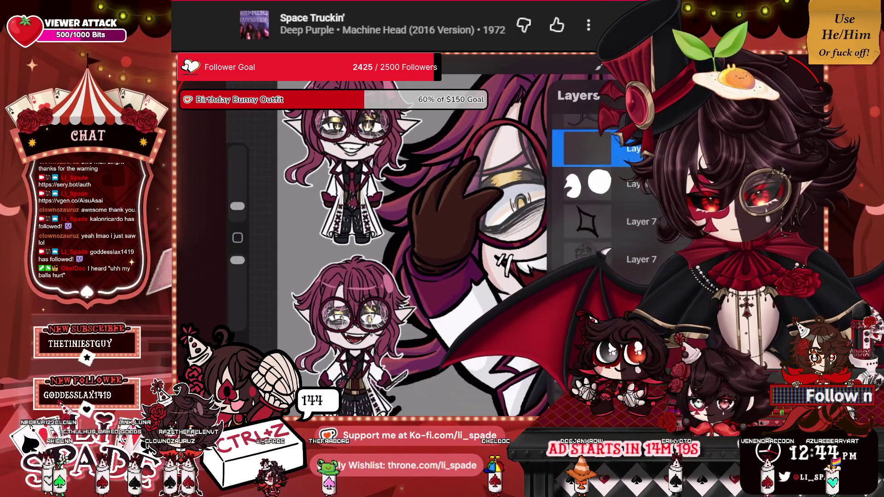
scroll(460, 222, up, 5)
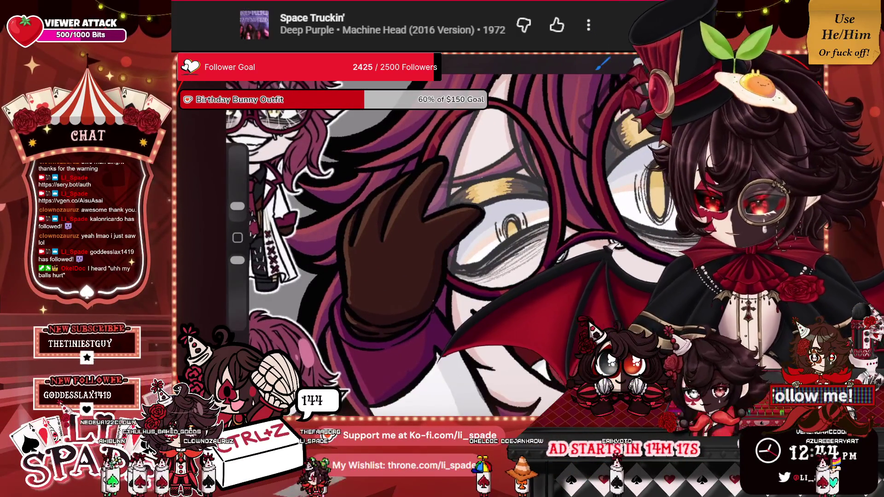
Step: Draw several thin white vertical reflection lines across both lenses, slightly resizing the brush
drag(522, 243, 538, 168)
mouse_move(533, 226)
mouse_down()
mouse_move(530, 239)
mouse_move(542, 223)
mouse_up()
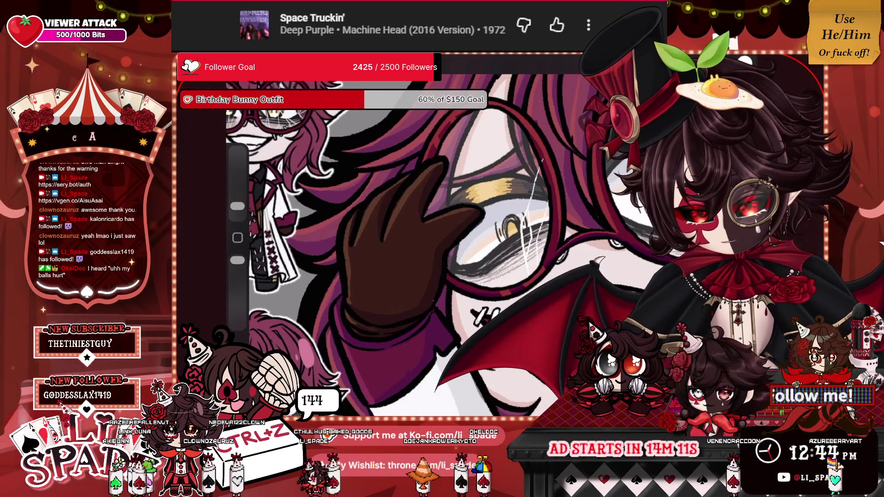
drag(238, 206, 237, 201)
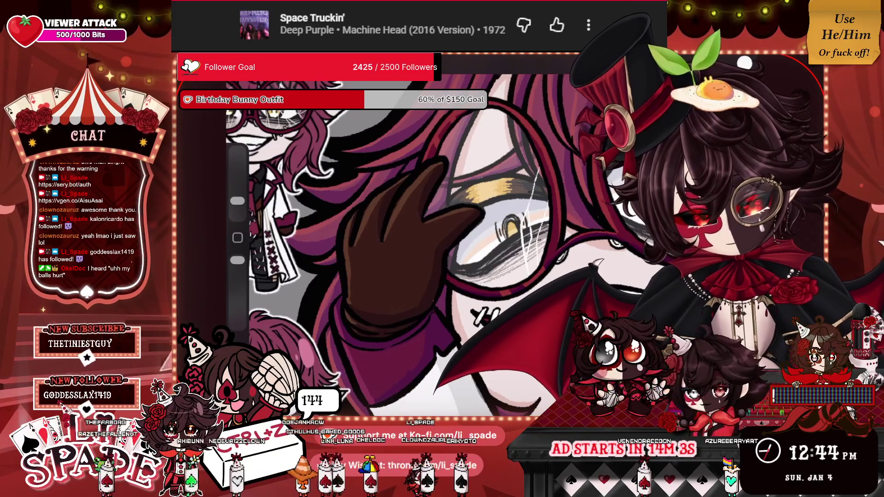
drag(238, 200, 237, 205)
mouse_move(461, 280)
mouse_down()
mouse_move(462, 240)
mouse_move(488, 235)
mouse_move(500, 175)
mouse_move(524, 140)
mouse_up()
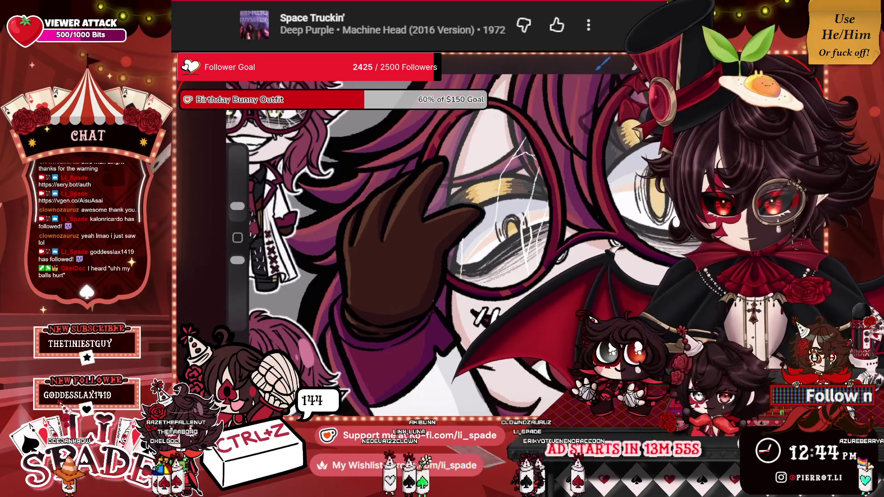
drag(497, 207, 491, 265)
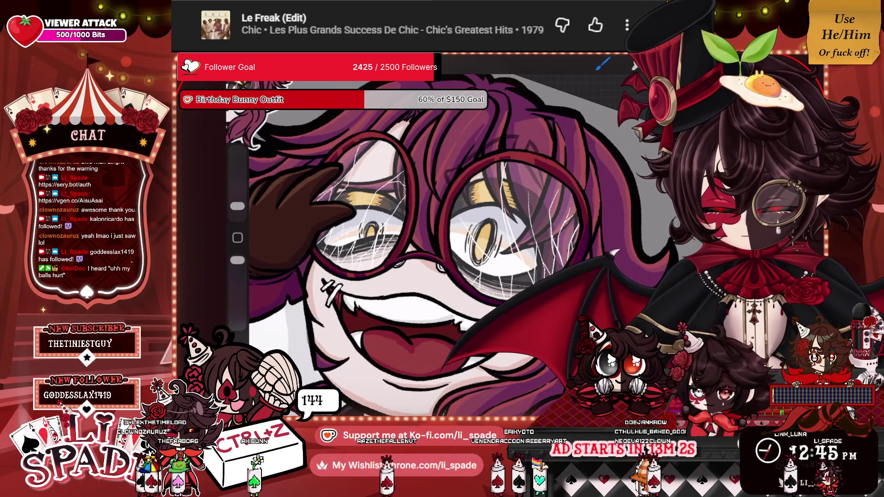
scroll(452, 244, down, 5)
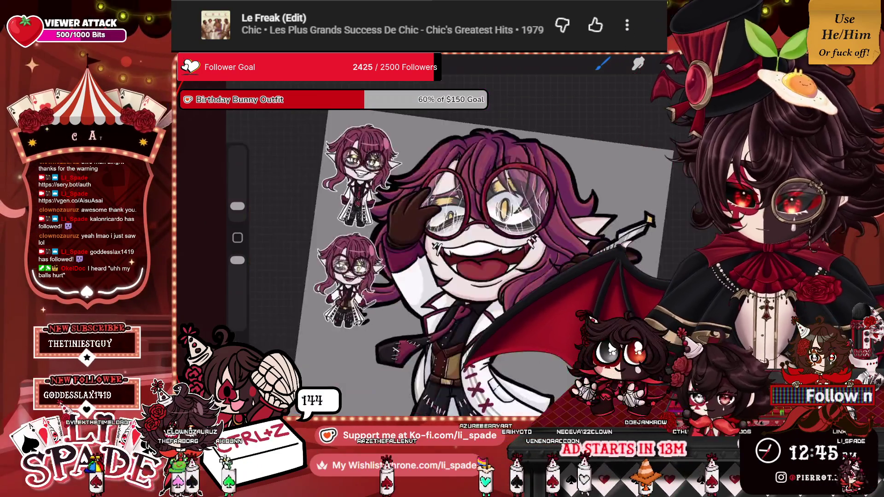
scroll(401, 207, up, 5)
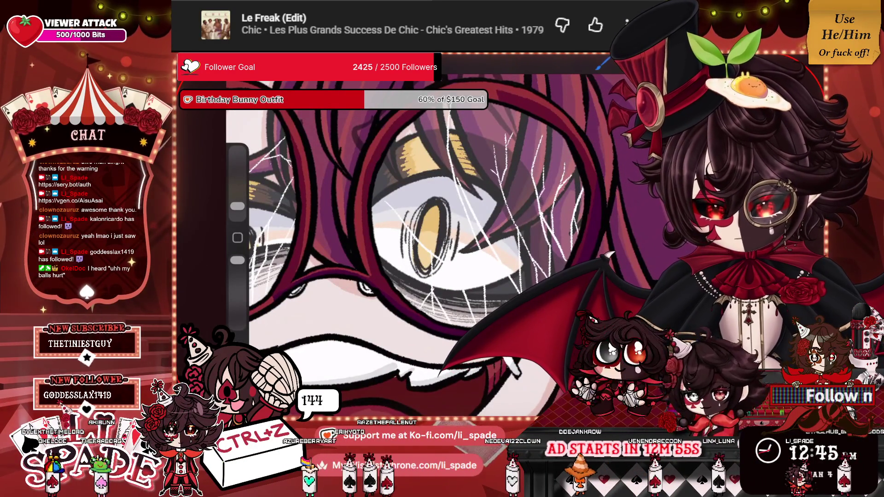
scroll(414, 231, left, 2)
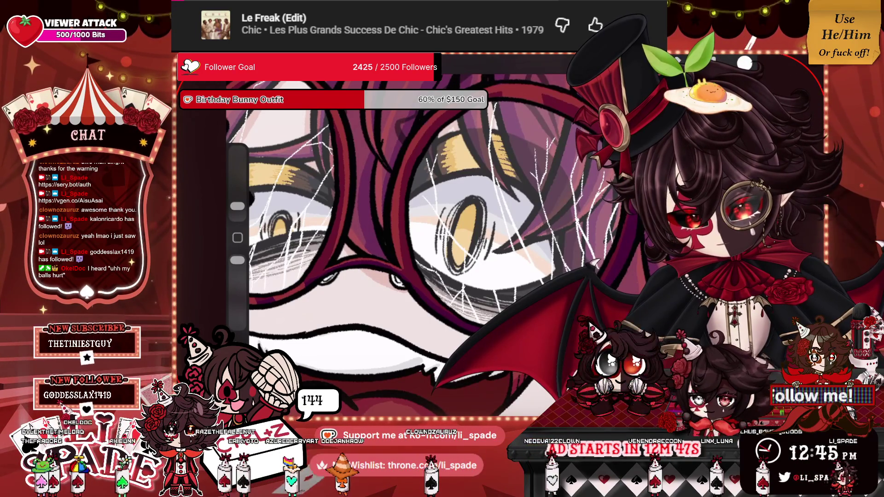
scroll(401, 230, down, 5)
scroll(401, 230, up, 5)
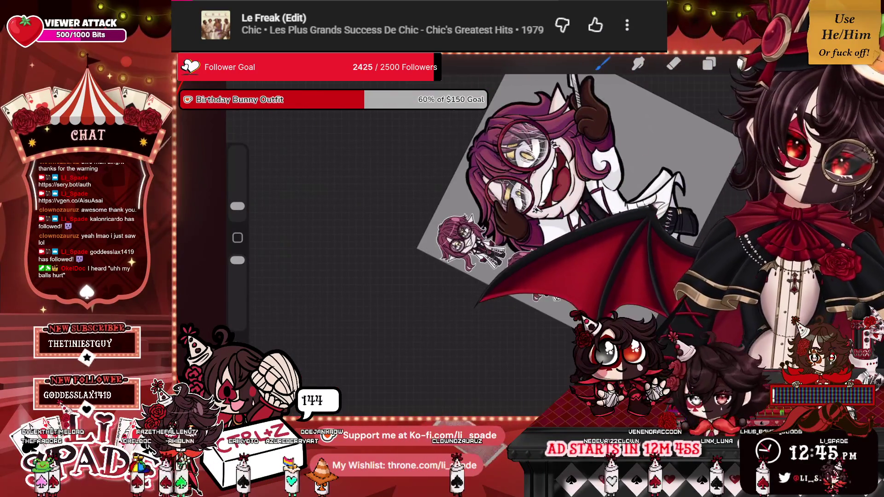
scroll(401, 230, up, 3)
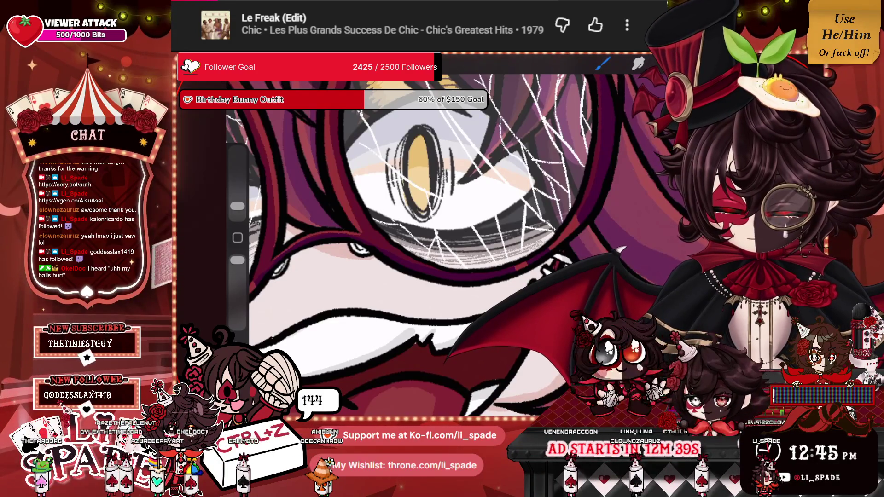
scroll(400, 230, down, 5)
scroll(529, 198, up, 3)
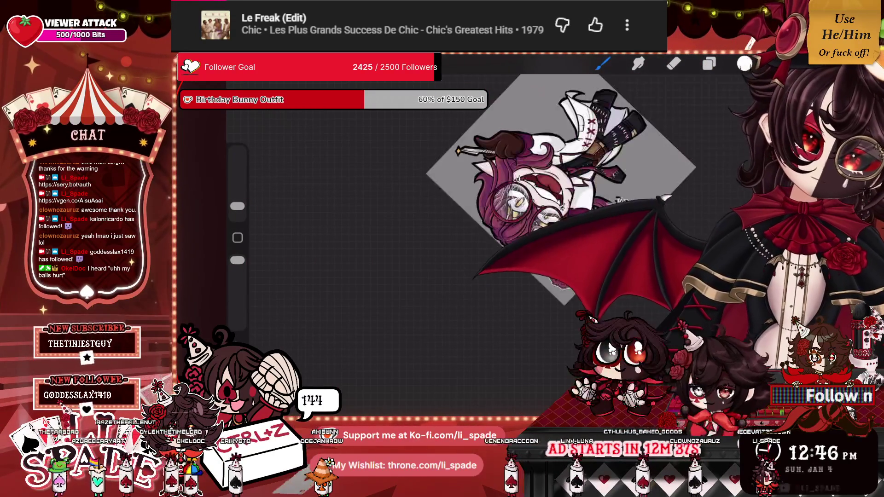
scroll(488, 207, up, 5)
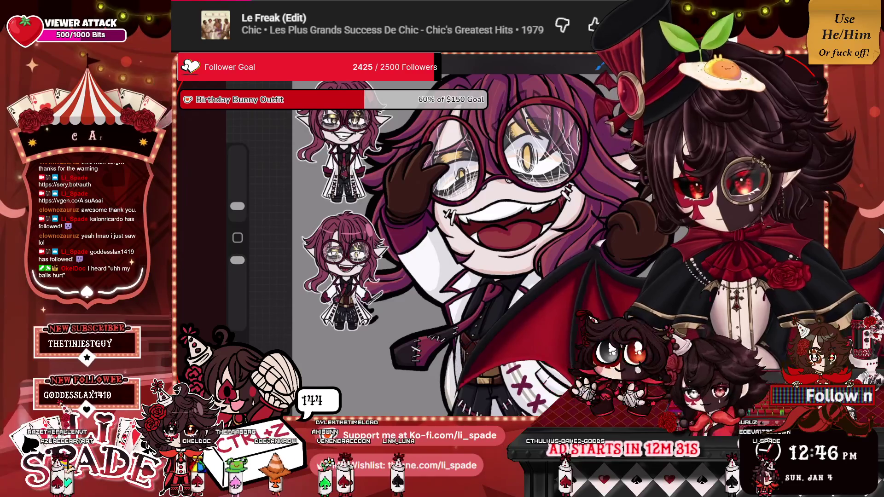
scroll(442, 226, down, 2)
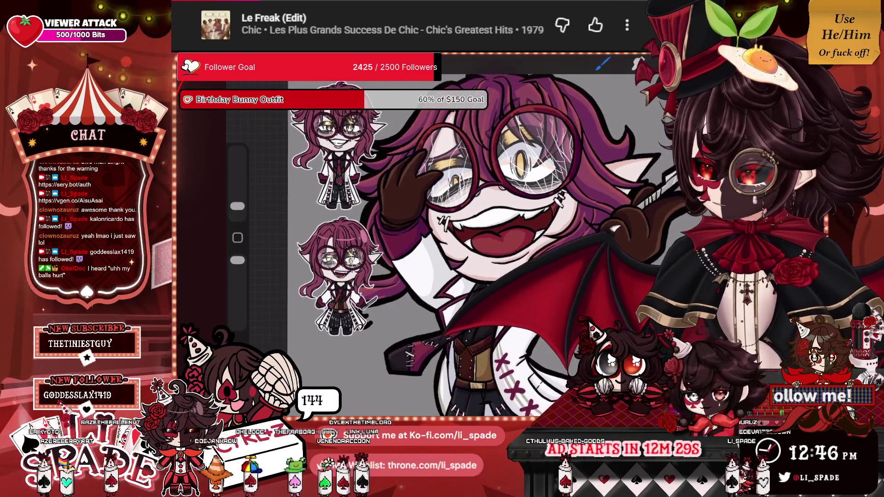
scroll(445, 228, down, 1)
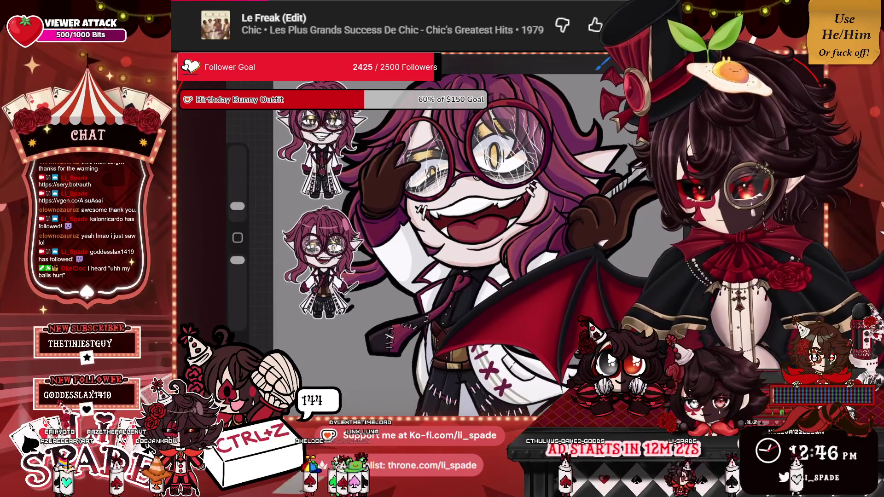
click(665, 64)
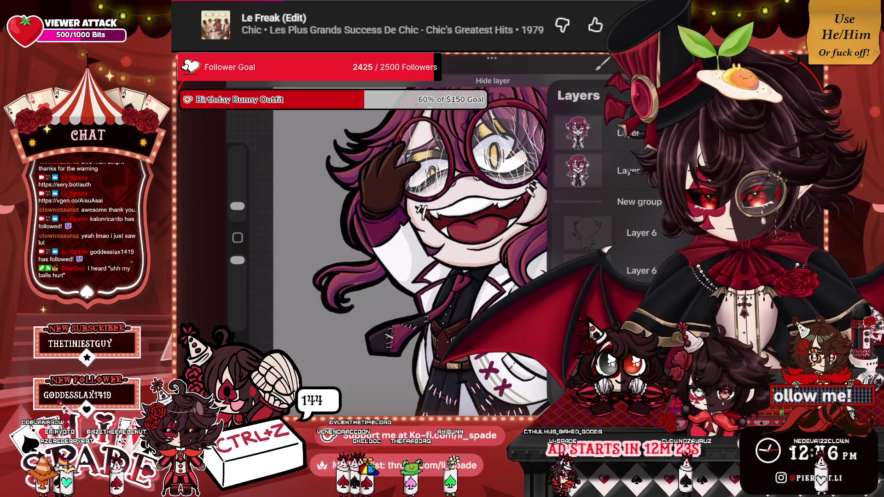
Step: Hide the small reference sprite layers so only the chibi remains visible
scroll(519, 227, down, 3)
scroll(519, 227, down, 3)
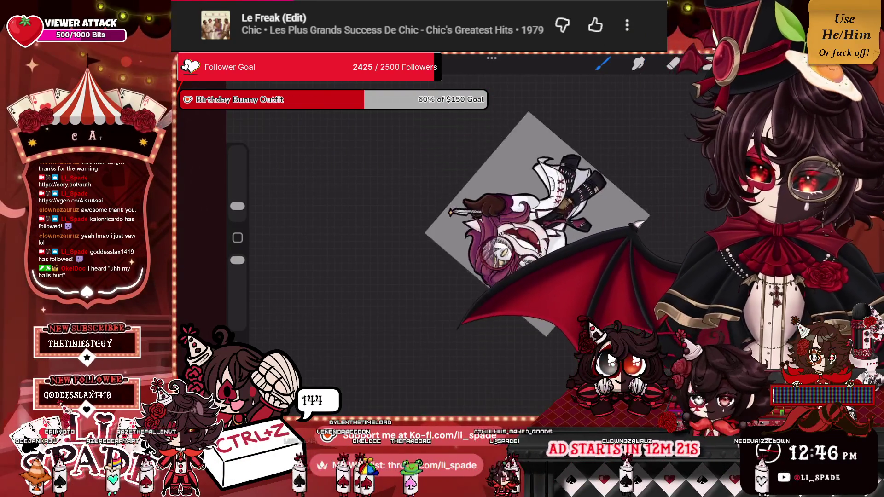
scroll(481, 217, up, 5)
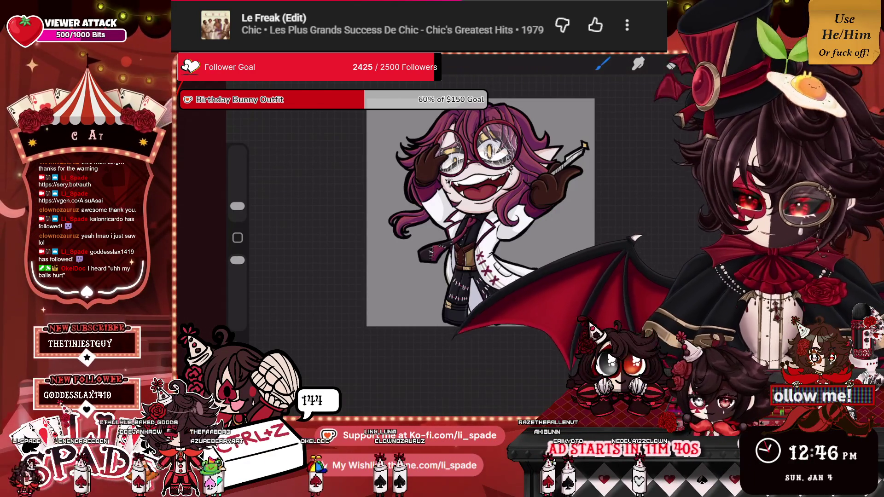
key(l)
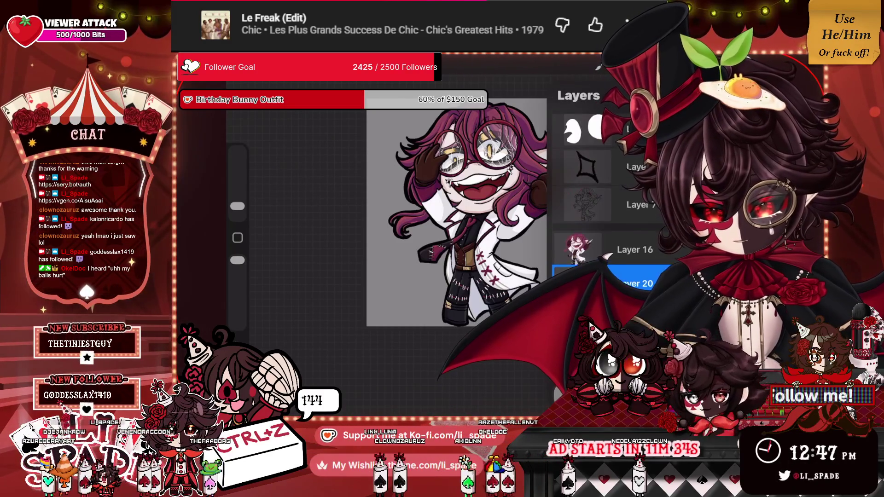
Step: Drop the chibi layer to a faint see-through opacity and return to the brush
scroll(608, 198, up, 5)
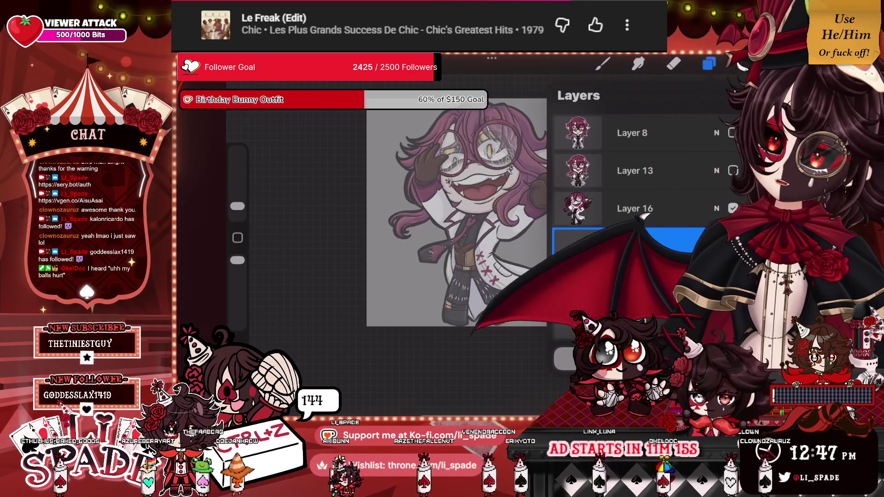
click(603, 63)
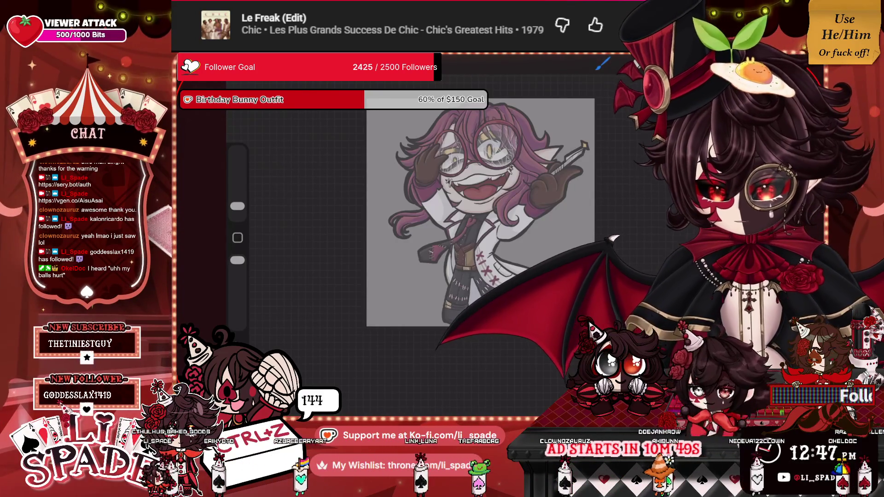
Step: Switch to black and sketch lines down the figure's right side, lower body and left side
click(617, 65)
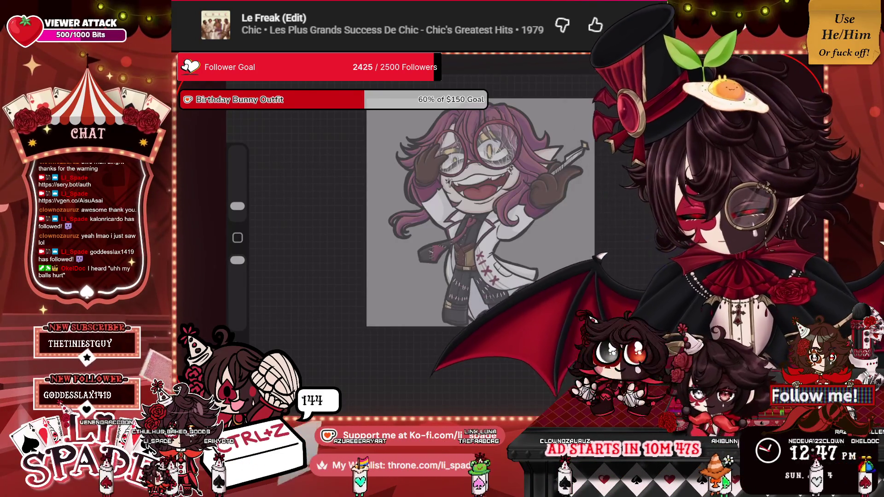
mouse_move(384, 302)
mouse_down()
mouse_move(419, 217)
mouse_move(463, 154)
mouse_move(561, 115)
mouse_up()
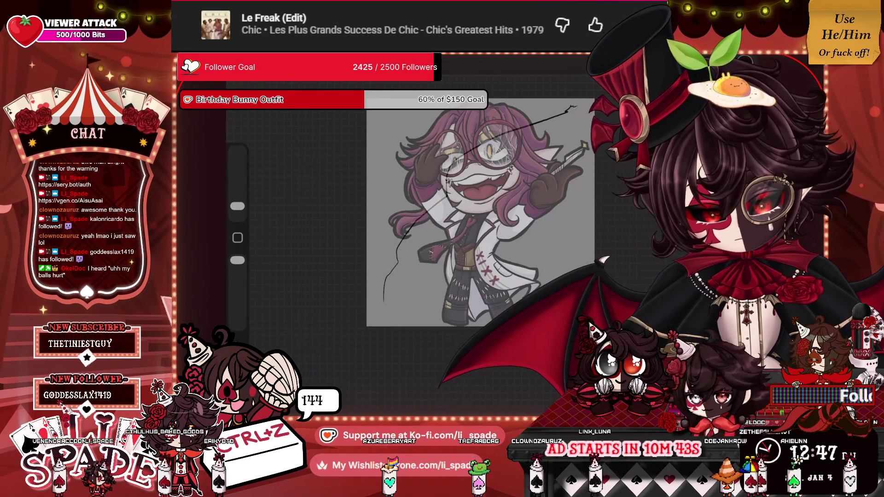
mouse_move(533, 111)
mouse_down()
mouse_move(550, 152)
mouse_move(558, 277)
mouse_up()
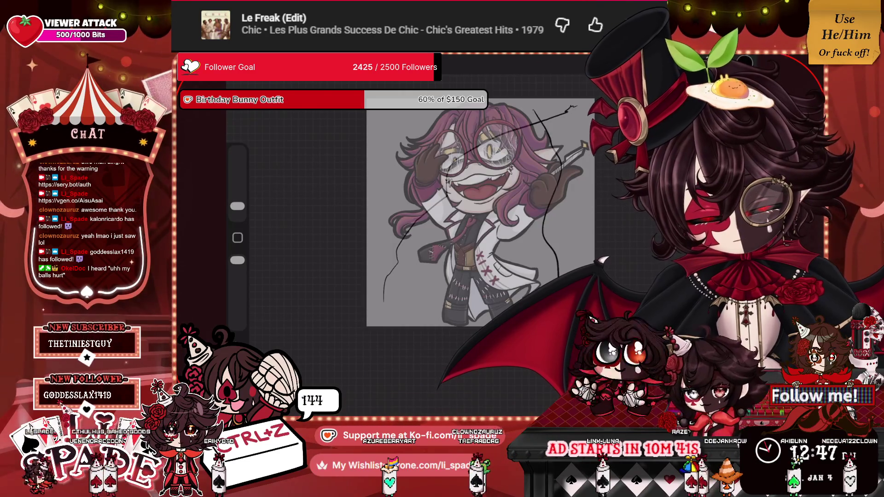
mouse_move(489, 261)
mouse_down()
mouse_move(398, 286)
mouse_move(377, 282)
mouse_up()
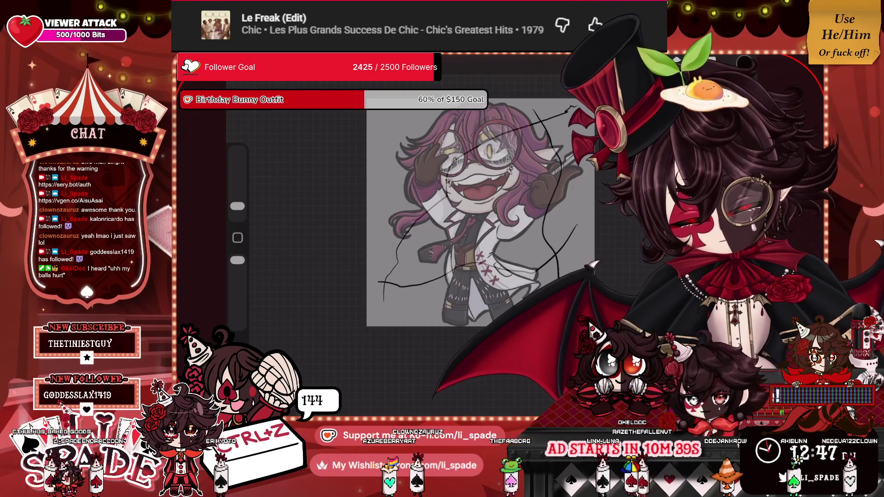
mouse_move(394, 145)
mouse_down()
mouse_move(406, 245)
mouse_move(433, 314)
mouse_up()
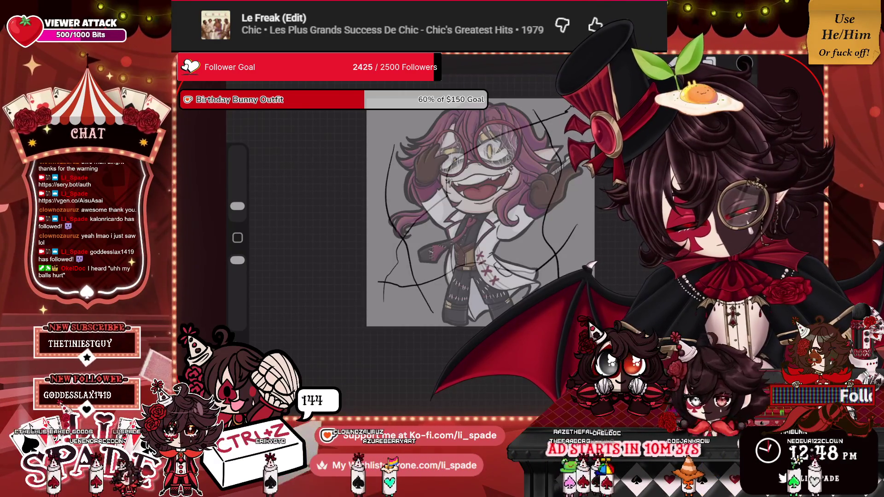
Step: Add a head arc and left-side line, undo a stray stroke, then draw a thick stroke through the hair
mouse_move(377, 170)
mouse_down()
mouse_move(483, 111)
mouse_move(531, 111)
mouse_up()
drag(414, 111, 374, 241)
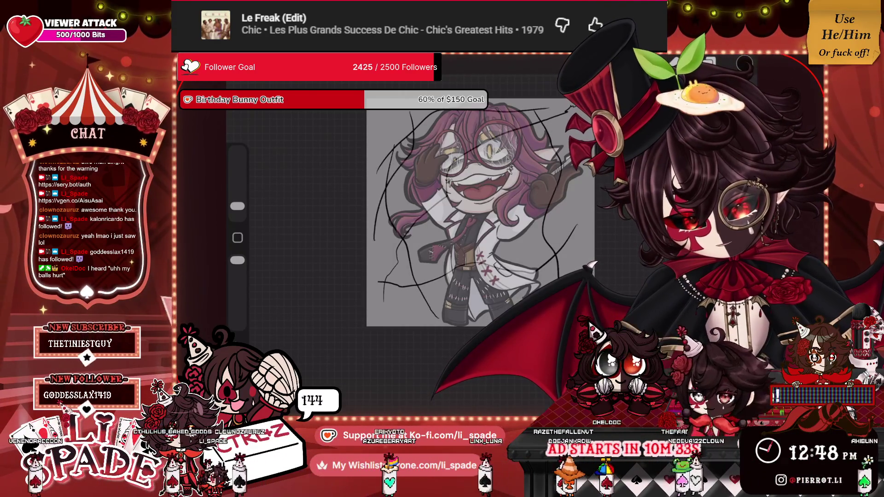
drag(391, 117, 408, 110)
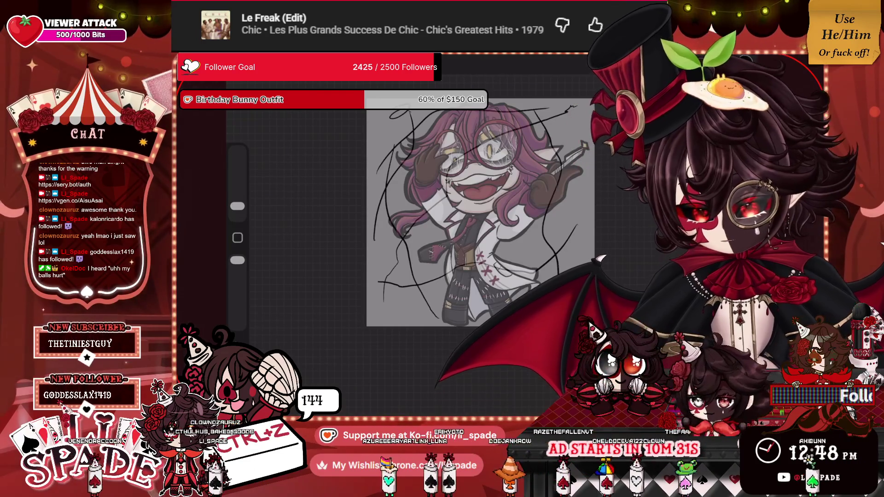
key(ctrl+z)
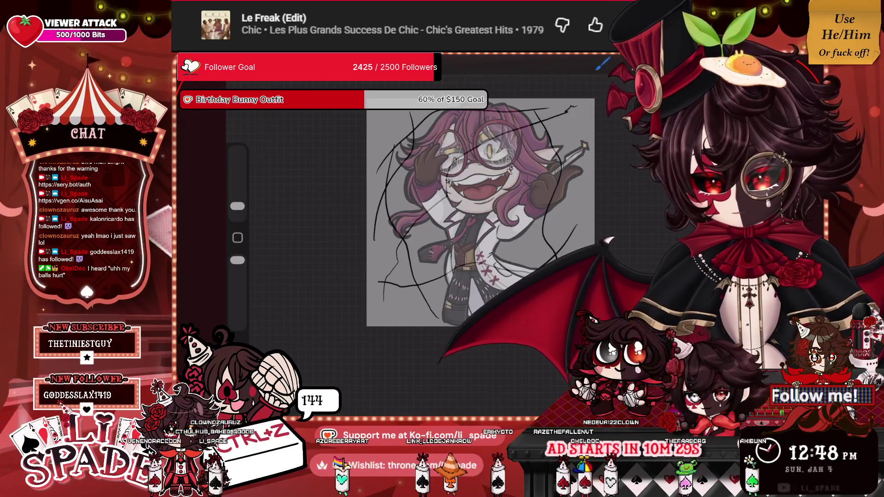
scroll(458, 228, up, 5)
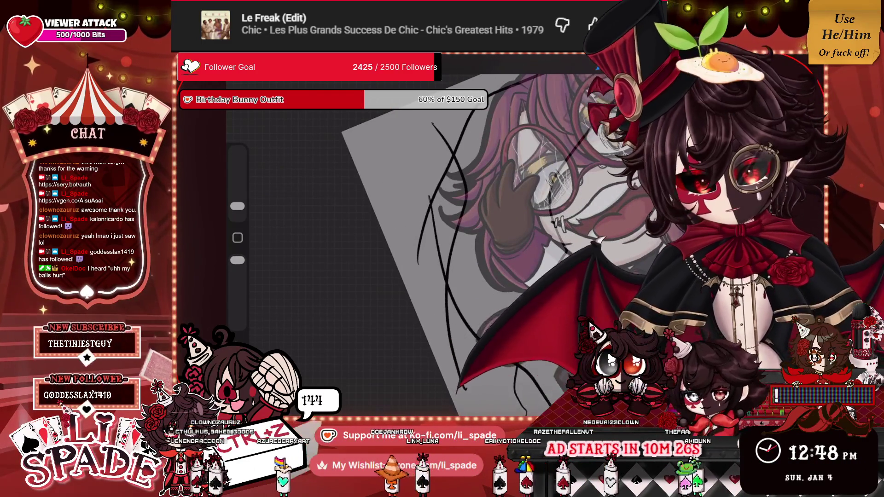
scroll(458, 230, up, 2)
mouse_move(461, 168)
mouse_down()
mouse_move(478, 208)
mouse_move(472, 283)
mouse_move(435, 325)
mouse_up()
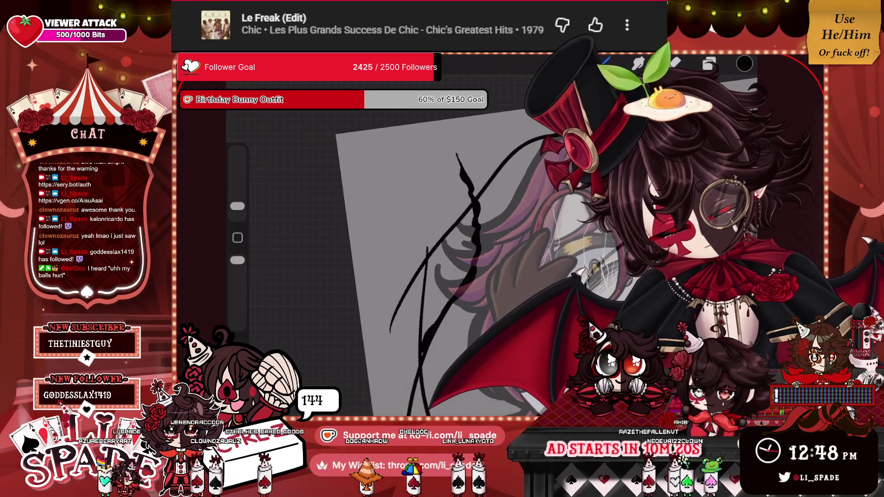
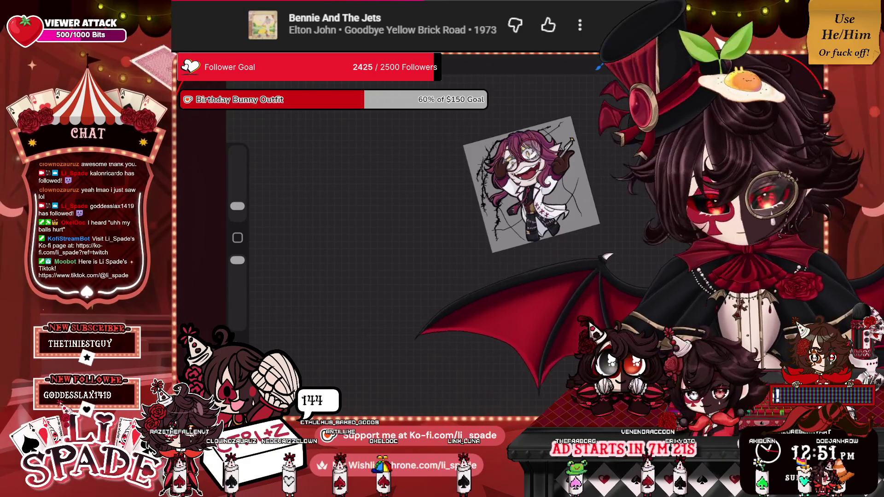
Step: Check the active layer's blending settings before inking the barbed wire
scroll(530, 184, up, 5)
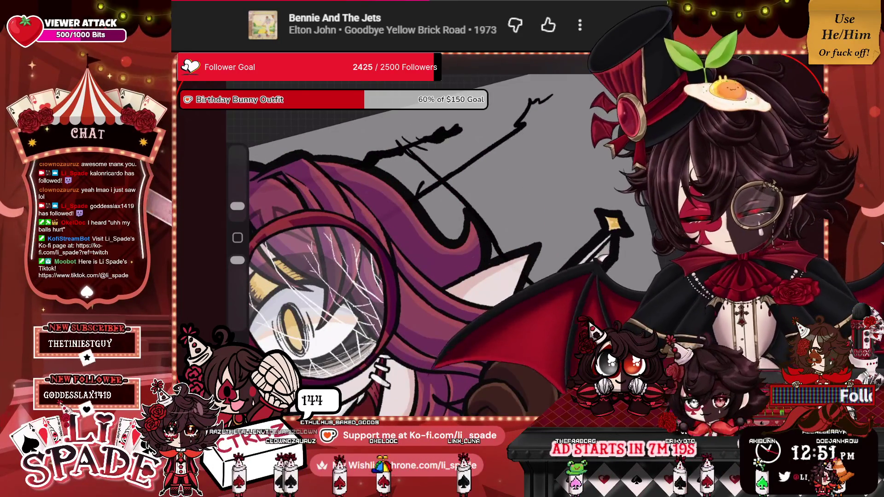
scroll(408, 281, down, 5)
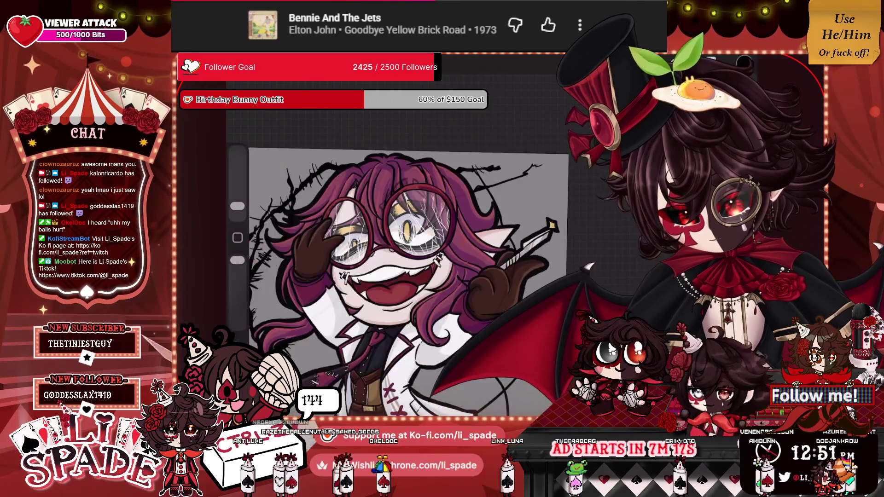
click(601, 258)
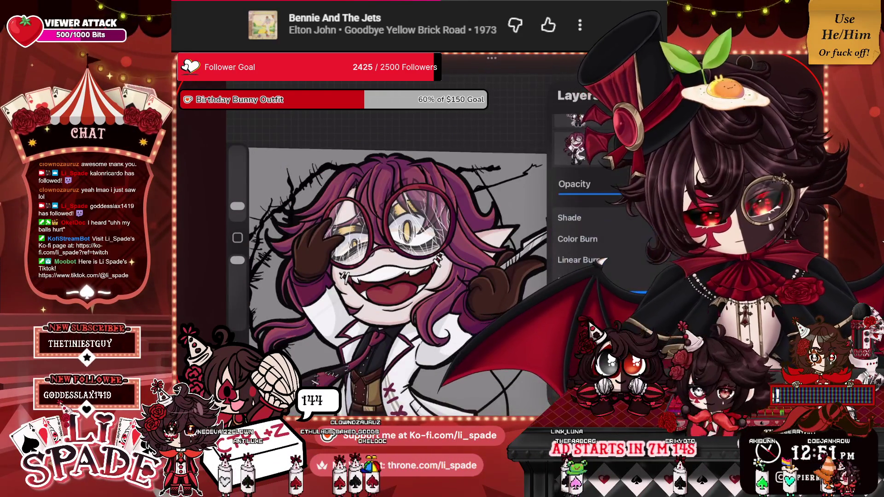
scroll(396, 258, down, 5)
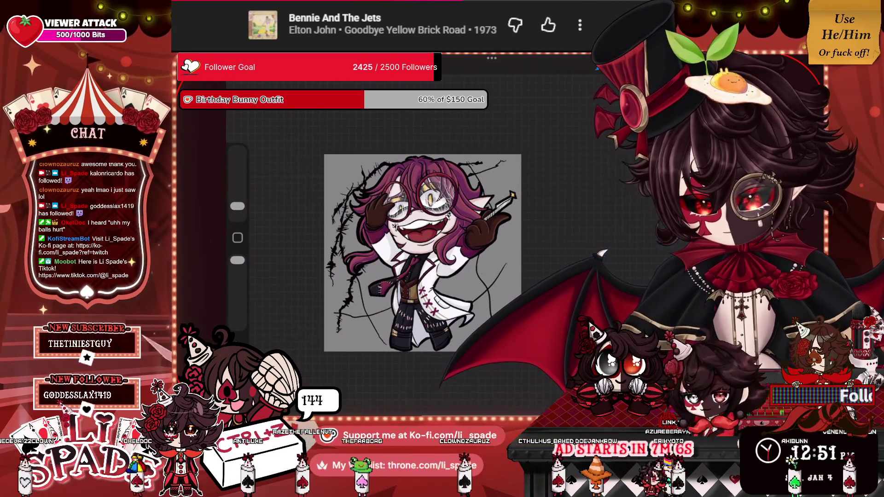
scroll(396, 207, up, 5)
Step: Ink over the horizontal barbed-wire strand to thicken it and add a thorn
mouse_move(424, 228)
mouse_down()
mouse_move(454, 219)
mouse_move(484, 183)
mouse_move(487, 195)
mouse_move(515, 168)
mouse_up()
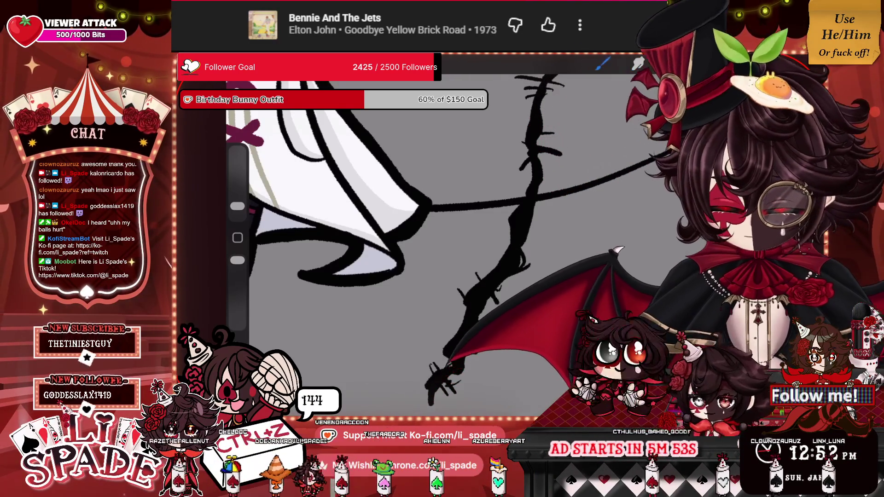
mouse_move(509, 192)
mouse_down()
mouse_move(433, 202)
mouse_move(497, 210)
mouse_move(525, 195)
mouse_up()
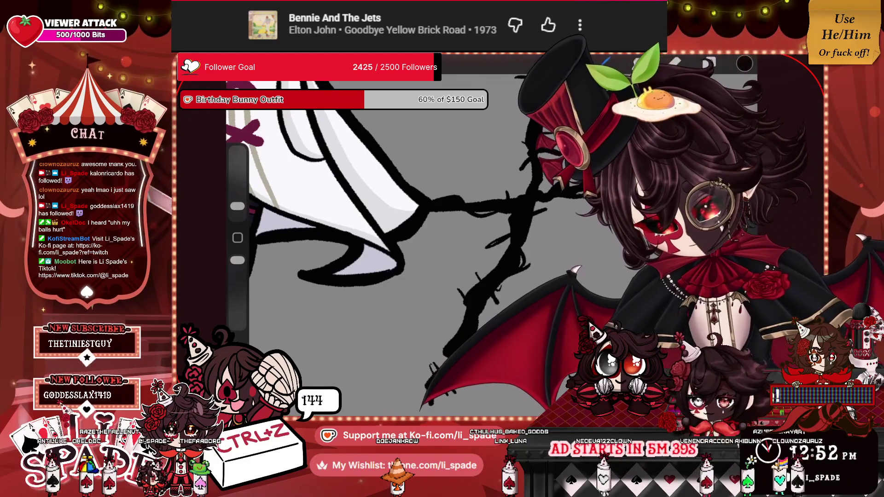
drag(466, 203, 471, 174)
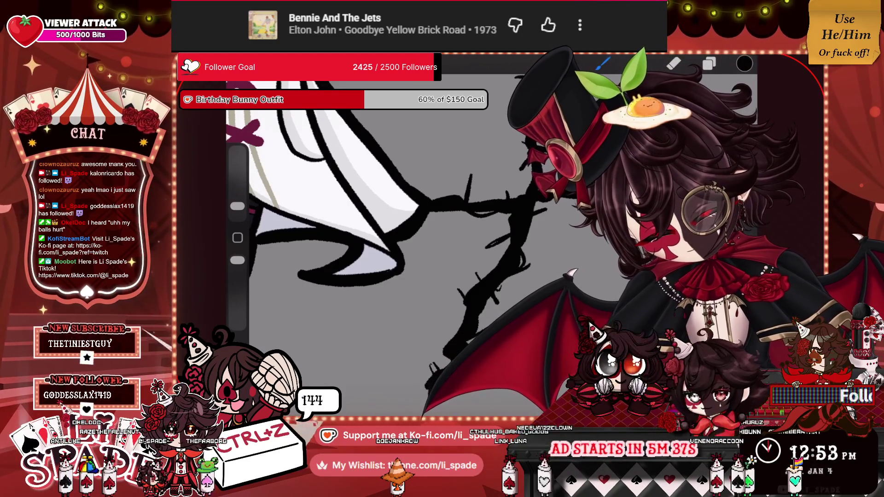
scroll(401, 230, down, 5)
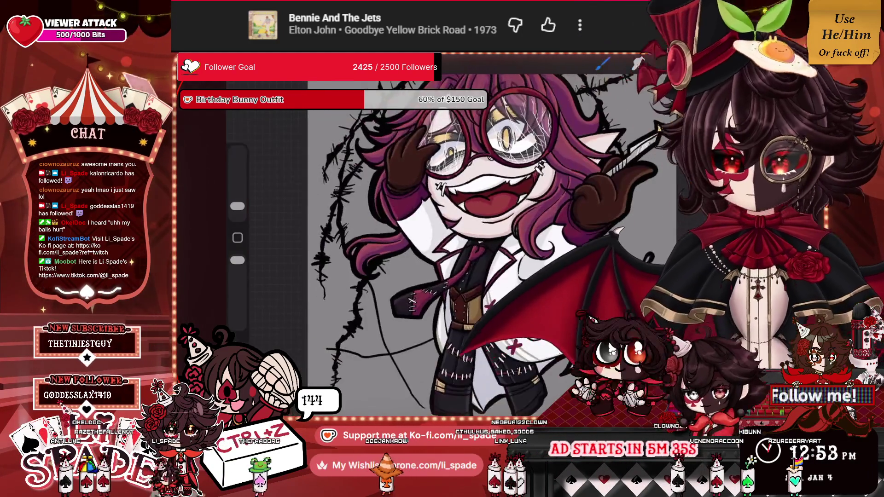
scroll(494, 250, down, 5)
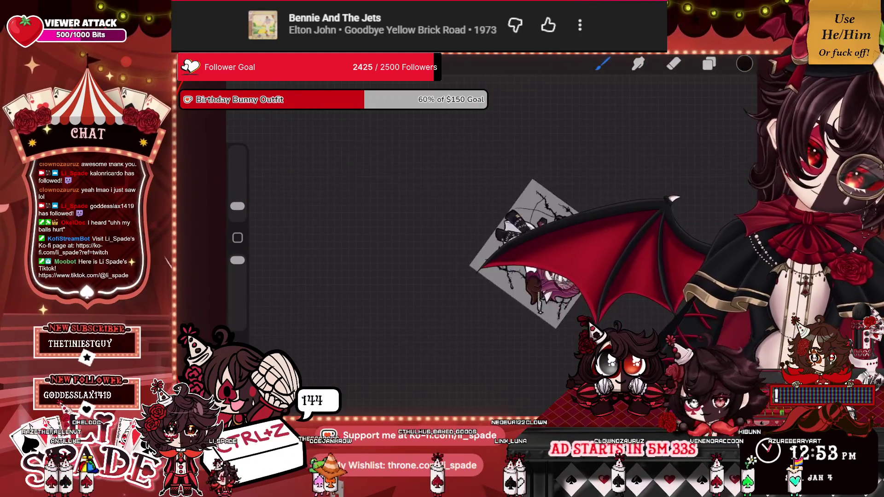
Step: Ink a new vertical strand on the barbed wire with a few short thorns
drag(525, 254, 523, 214)
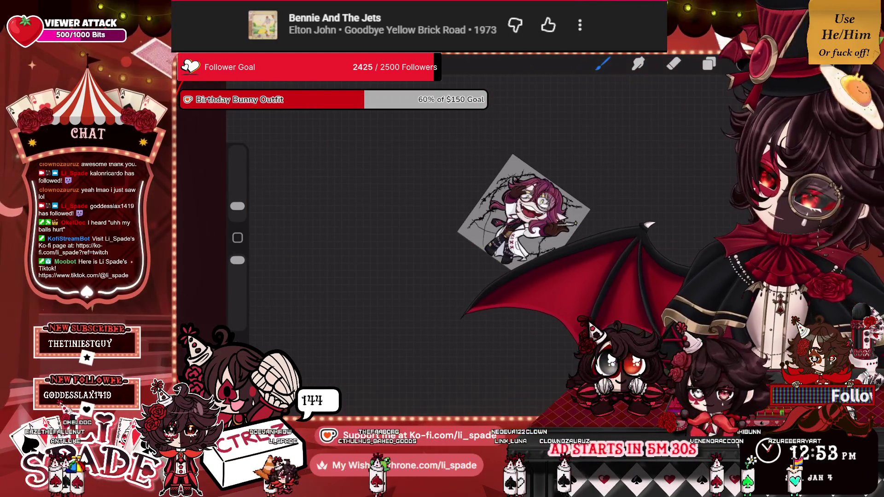
scroll(523, 214, up, 10)
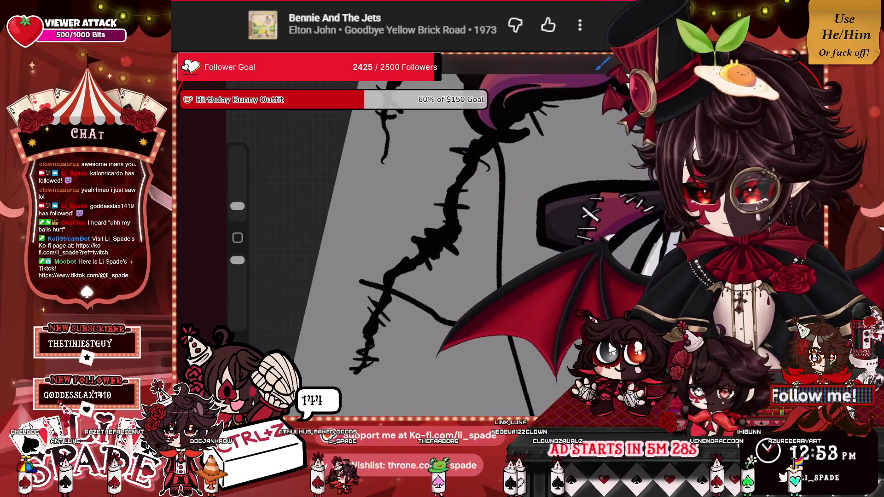
mouse_move(507, 157)
mouse_down()
mouse_move(487, 233)
mouse_move(505, 221)
mouse_move(506, 243)
mouse_up()
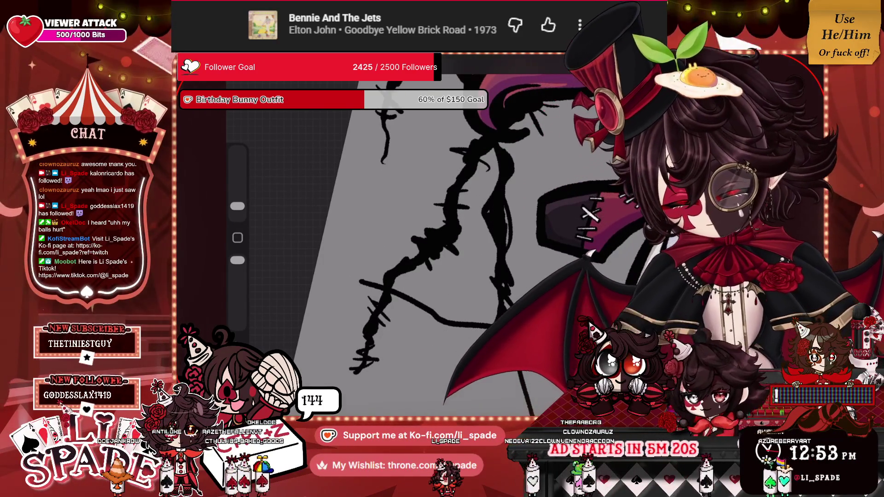
drag(506, 198, 521, 209)
mouse_move(496, 148)
mouse_down()
mouse_move(496, 184)
mouse_move(511, 191)
mouse_up()
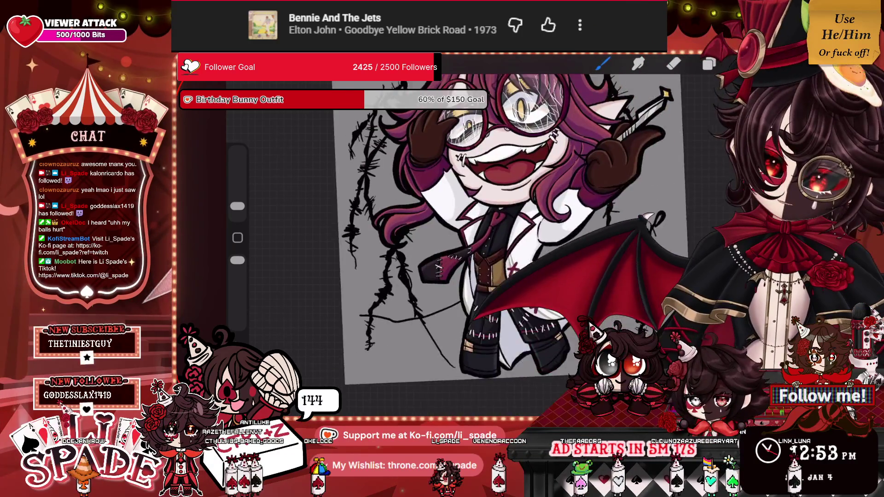
Step: Reshape the vertical wire into a tapered stroke
drag(511, 230, 576, 299)
drag(520, 295, 543, 217)
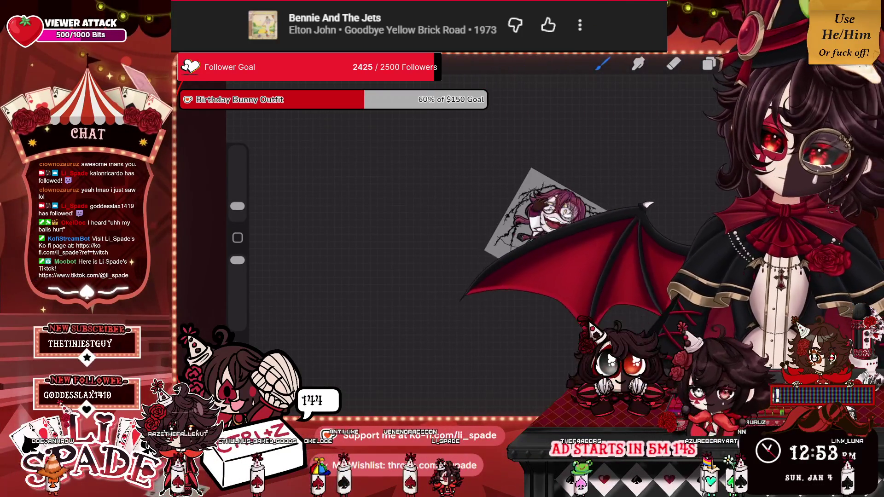
scroll(461, 207, up, 10)
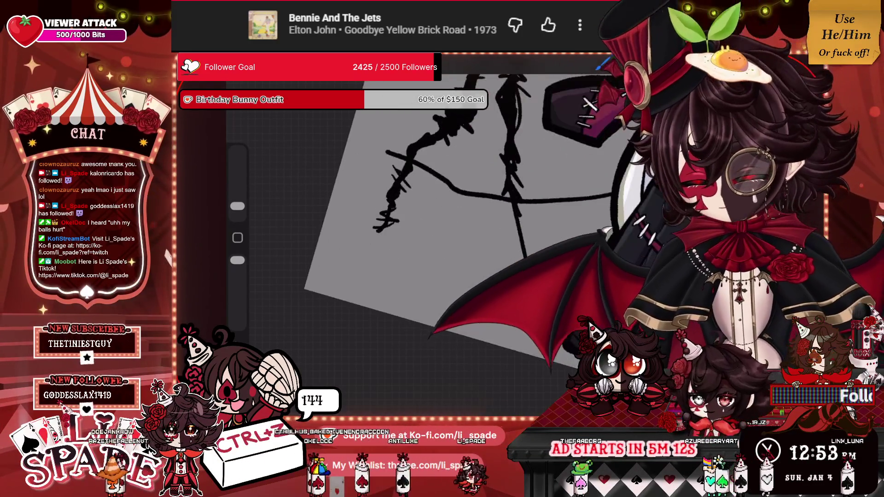
drag(515, 216, 535, 299)
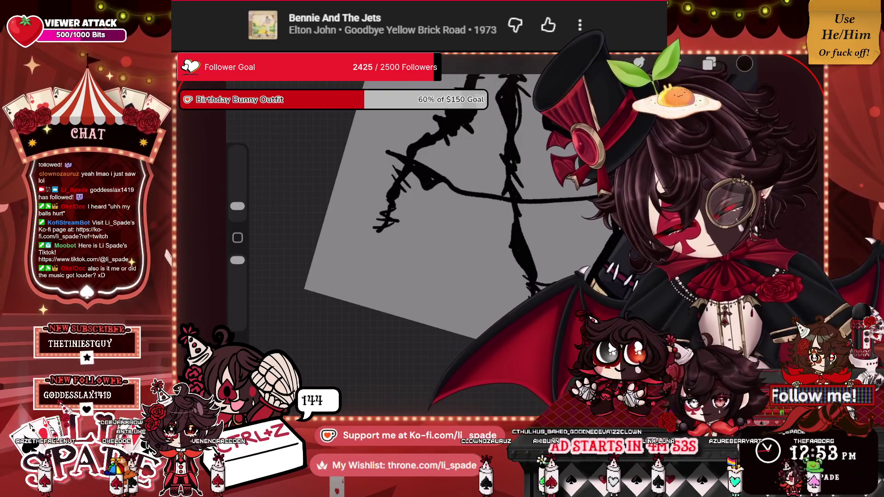
Step: Hatch many small barbs along the horizontal wire, including a hook at its right end
mouse_move(469, 178)
mouse_down()
mouse_move(445, 199)
mouse_move(548, 193)
mouse_move(578, 208)
mouse_up()
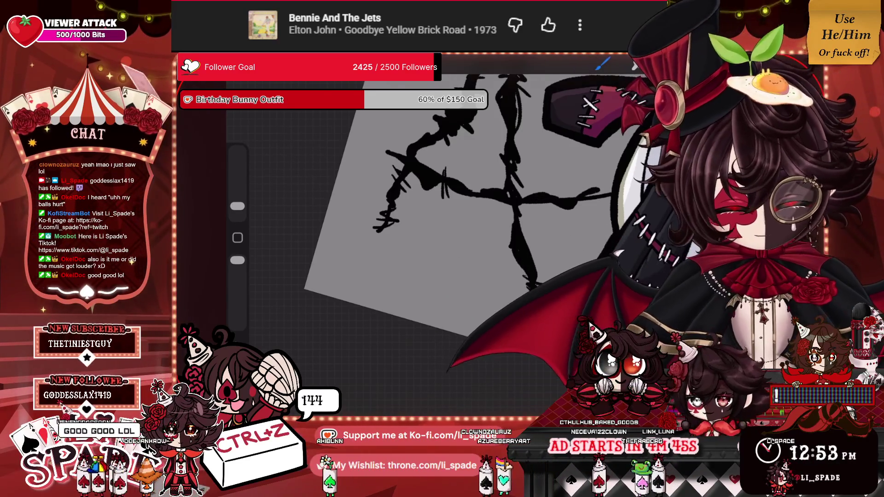
drag(580, 182, 573, 196)
mouse_move(577, 187)
mouse_down()
mouse_move(571, 198)
mouse_move(549, 193)
mouse_move(560, 197)
mouse_up()
drag(554, 179, 549, 189)
drag(552, 203, 550, 218)
drag(531, 186, 528, 196)
drag(537, 203, 531, 214)
drag(493, 181, 482, 190)
drag(481, 197, 476, 218)
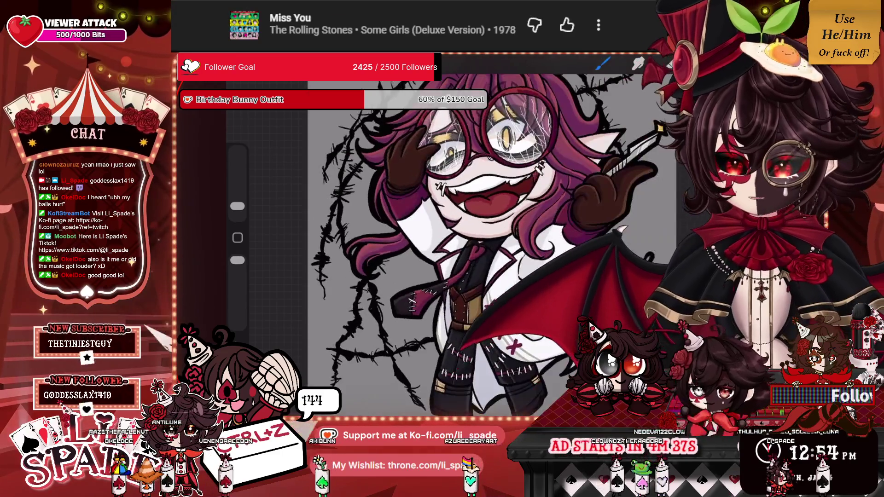
Step: Transform Layer 20, rotating the barbed wire slightly and shifting it up and right
scroll(474, 240, down, 5)
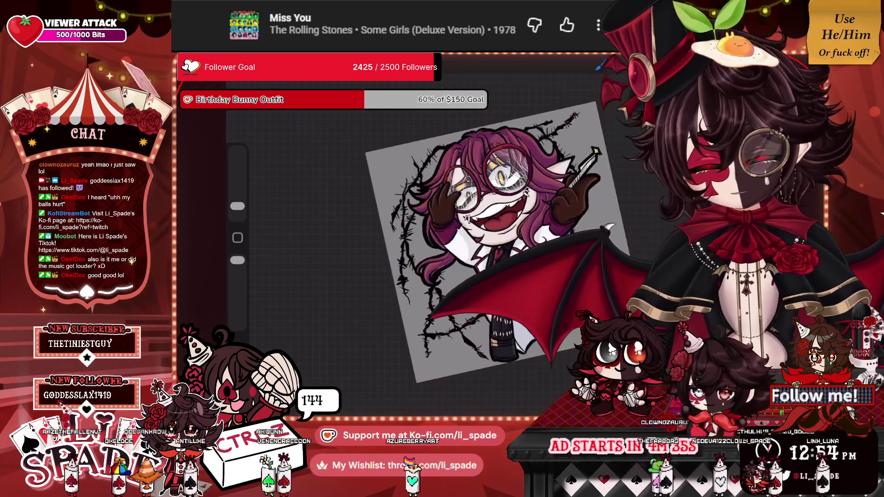
key(l)
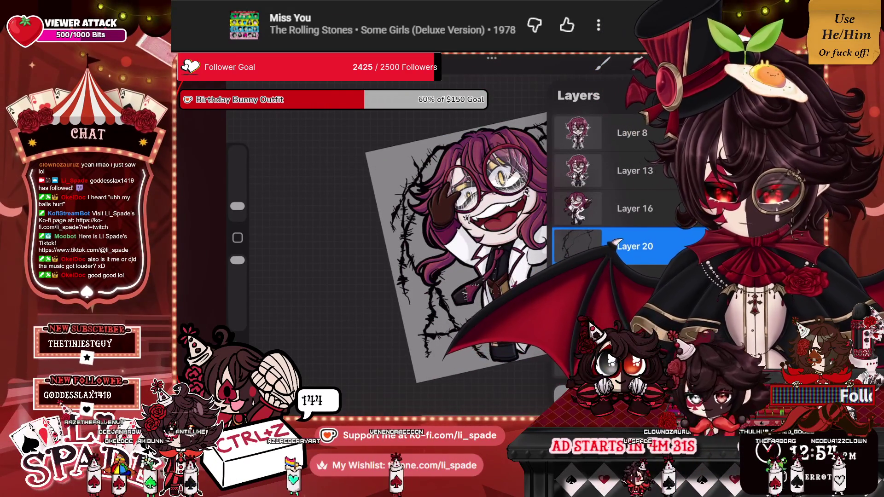
click(636, 247)
click(638, 63)
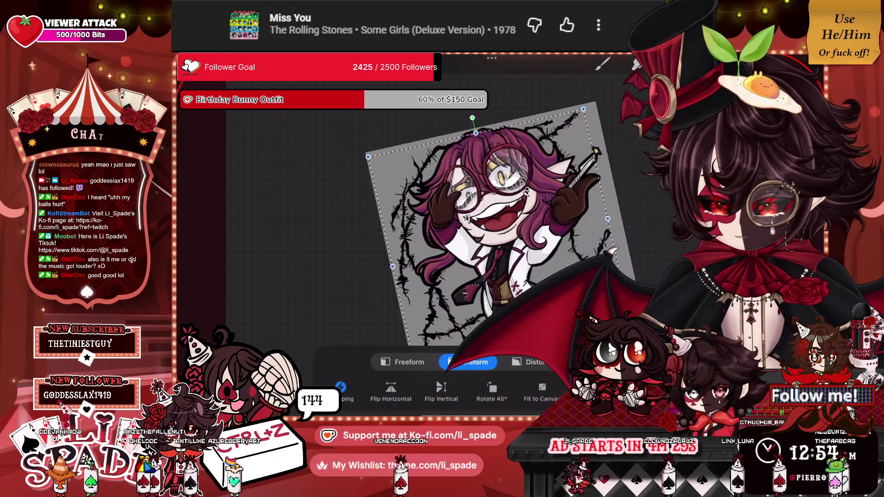
drag(472, 118, 487, 122)
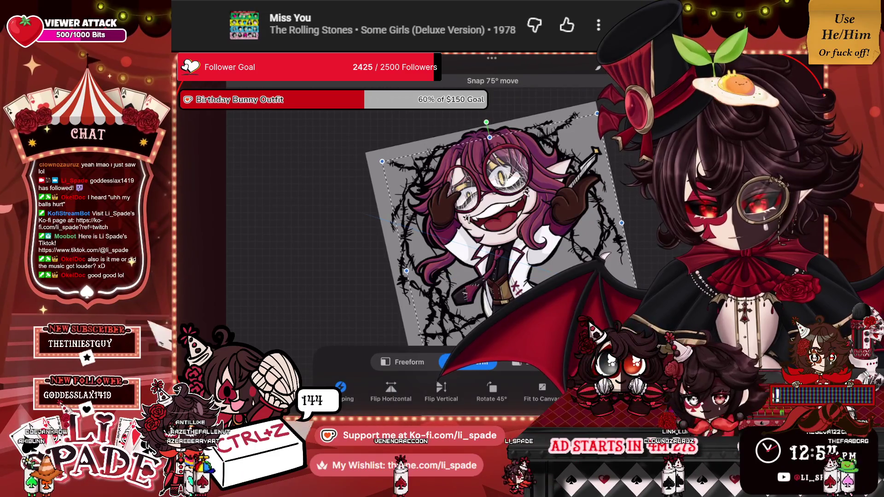
mouse_move(497, 222)
mouse_down()
mouse_move(486, 217)
mouse_move(498, 210)
mouse_up()
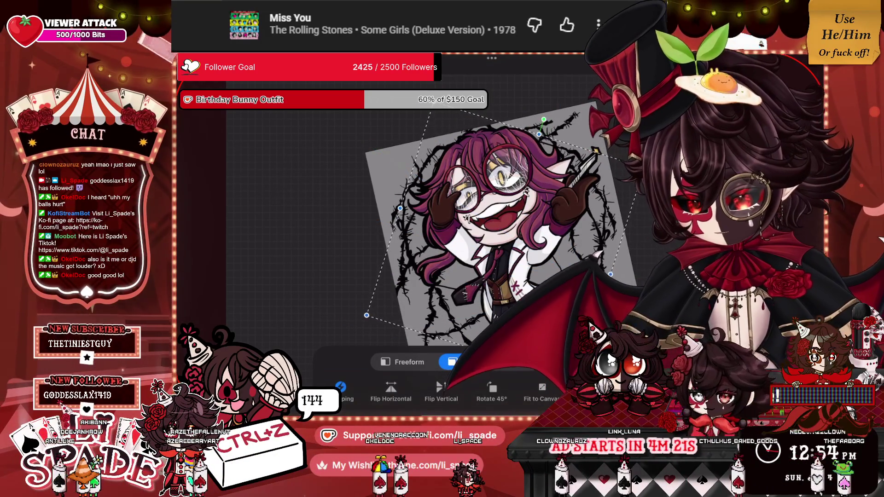
mouse_move(544, 119)
mouse_down()
mouse_move(410, 328)
mouse_move(352, 277)
mouse_move(348, 233)
mouse_move(368, 193)
mouse_move(460, 133)
mouse_move(491, 125)
mouse_up()
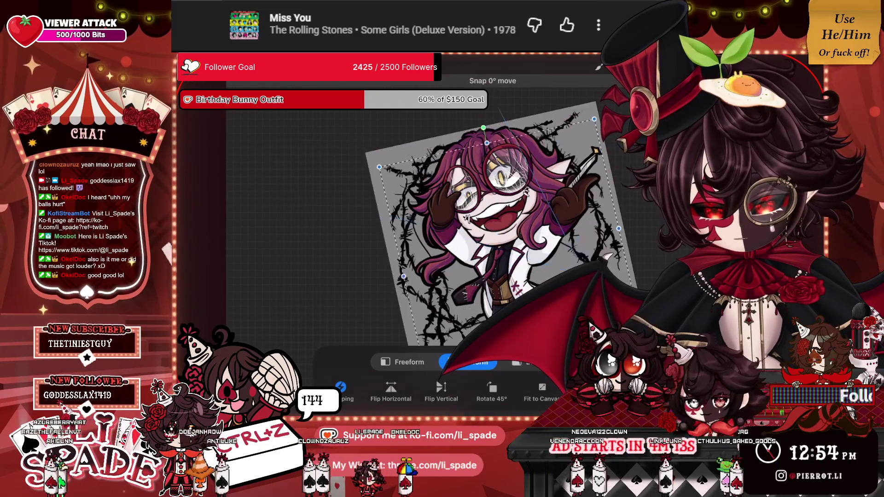
drag(484, 128, 481, 121)
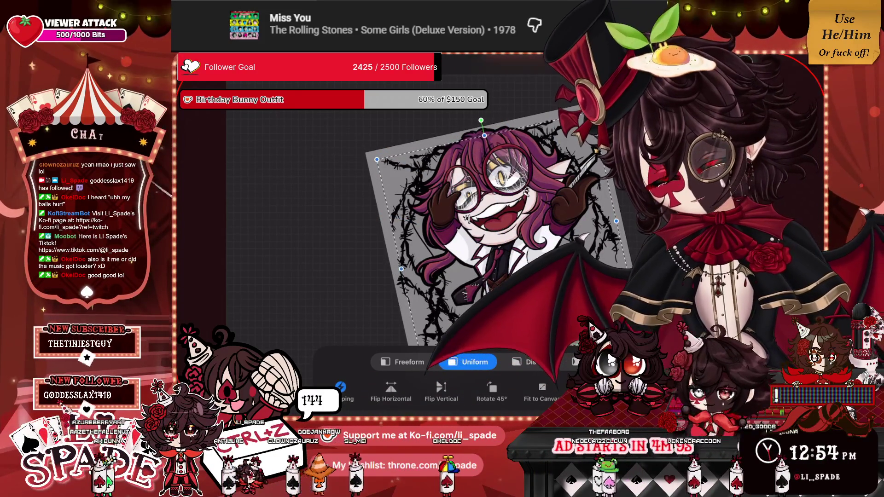
Step: Warp the layer, pulling its upper-left corner outward
click(583, 361)
drag(377, 159, 363, 156)
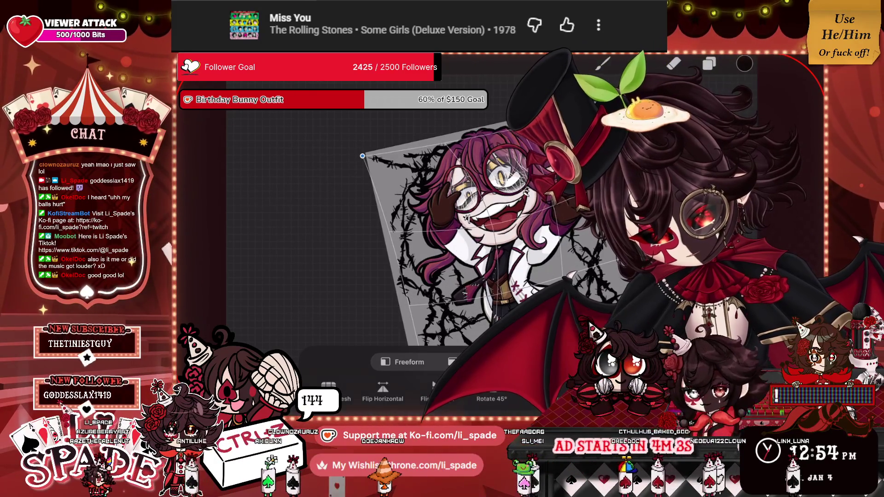
drag(363, 157, 366, 158)
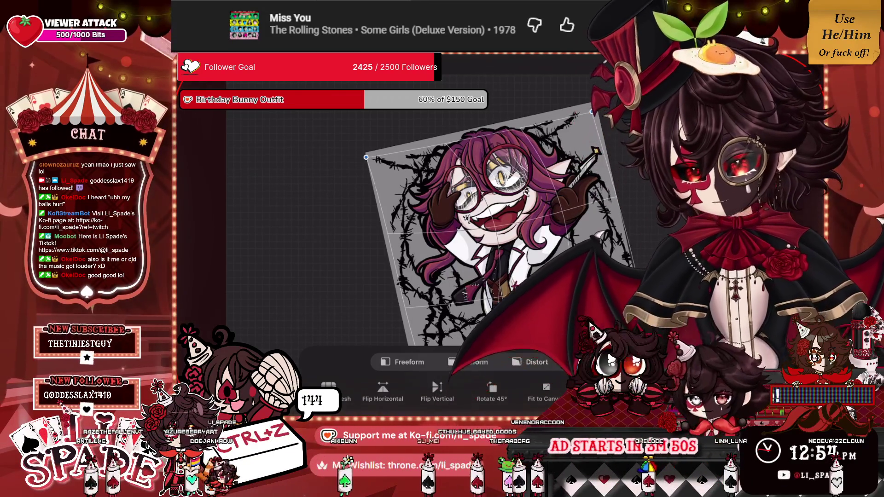
Step: Apply the warp, add an extra wire strand with small barbs, and select the upper Layer 20 copy
key(Return)
scroll(461, 230, up, 5)
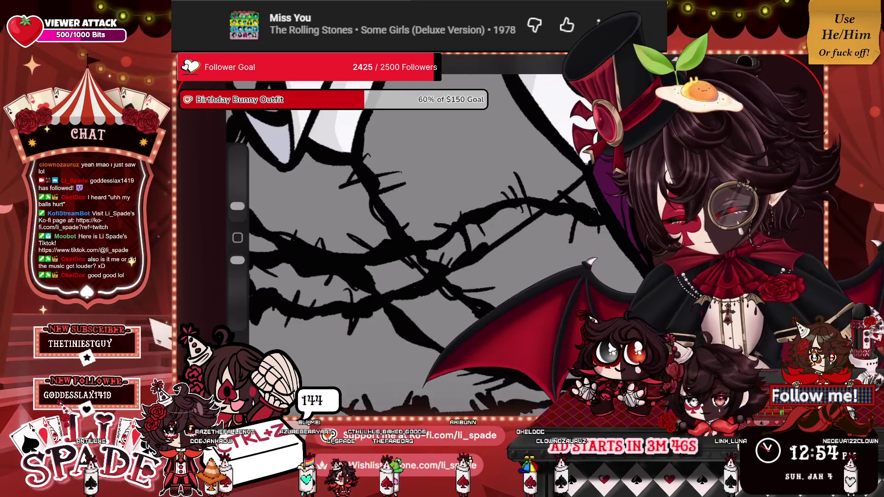
drag(507, 241, 554, 216)
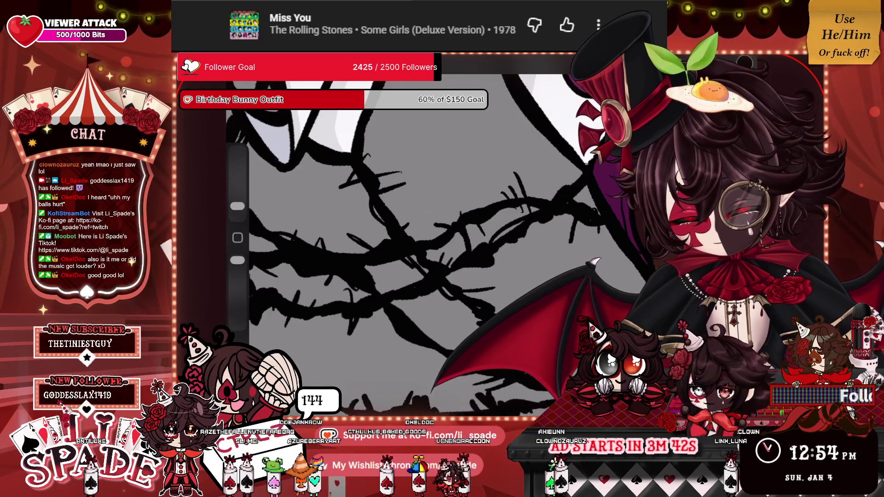
drag(535, 243, 528, 206)
drag(544, 200, 543, 190)
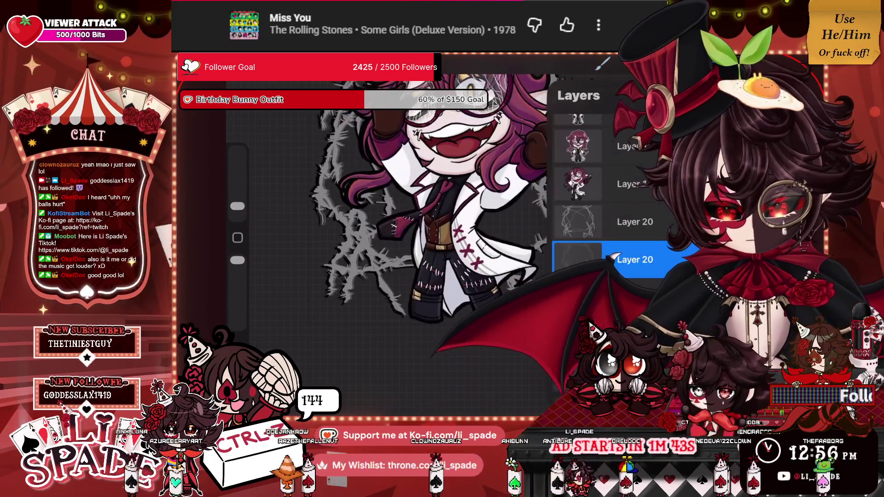
click(608, 222)
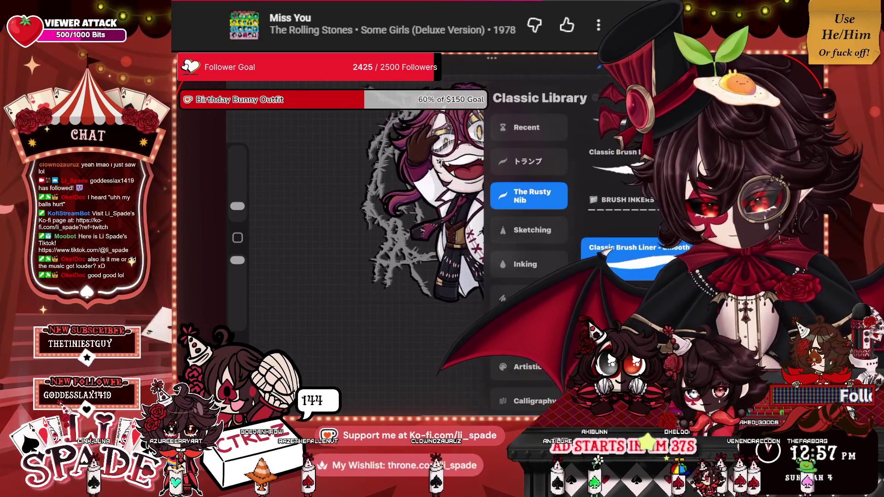
Step: Choose the Nikko Rull brush from Recent and set its size to 9%
click(529, 161)
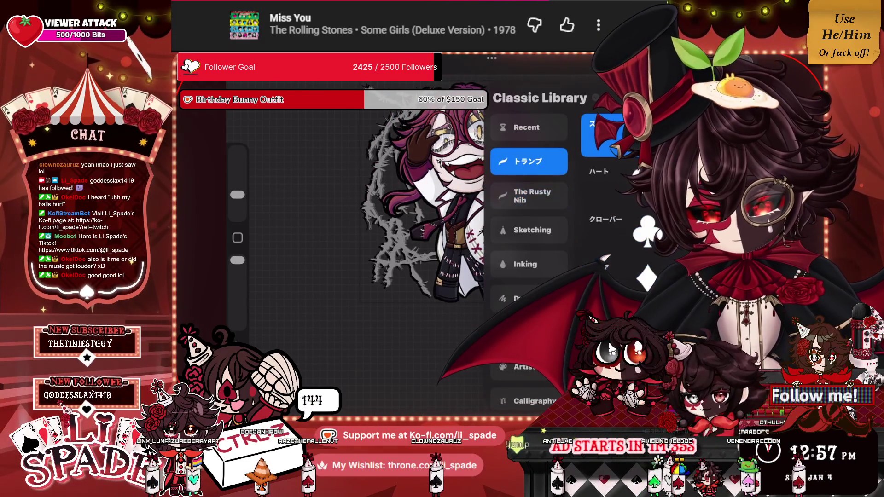
click(528, 127)
click(613, 185)
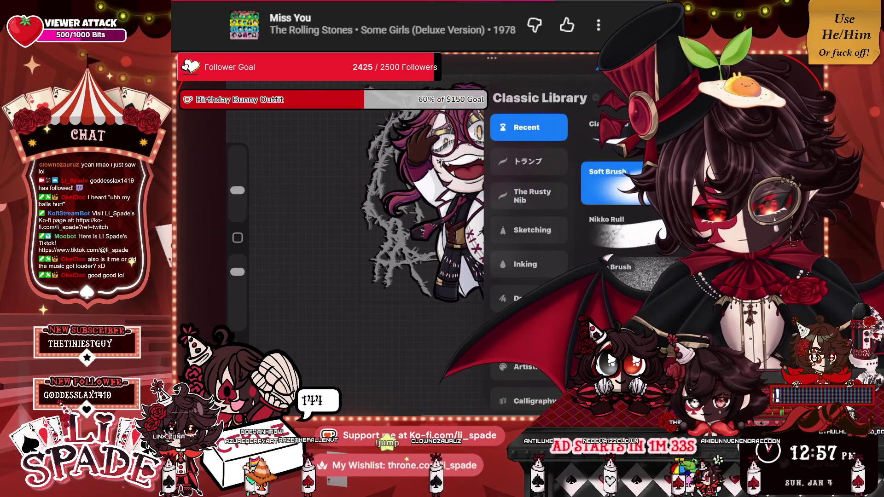
click(612, 232)
click(598, 67)
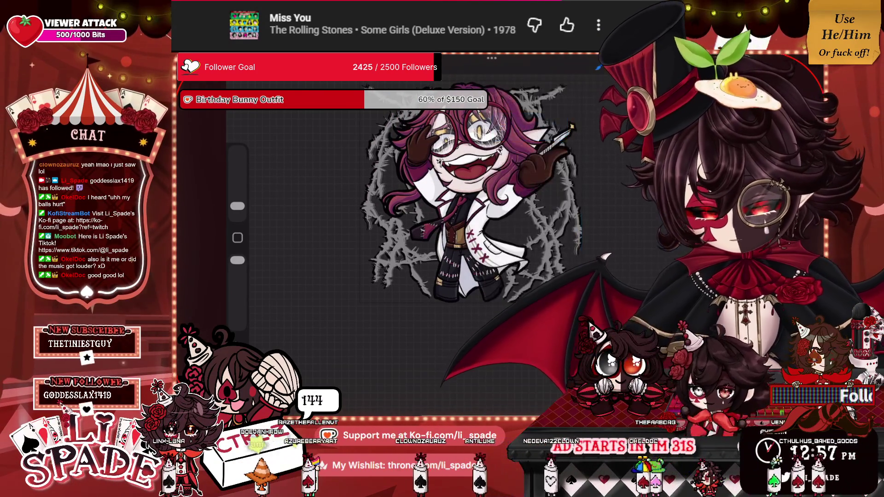
drag(237, 206, 238, 192)
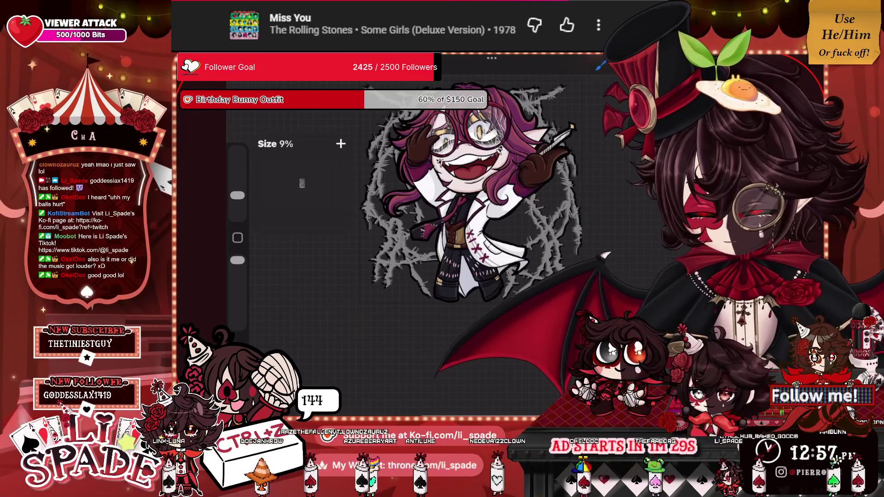
Step: Make Layer 9 a clipping mask on the layer below
click(659, 67)
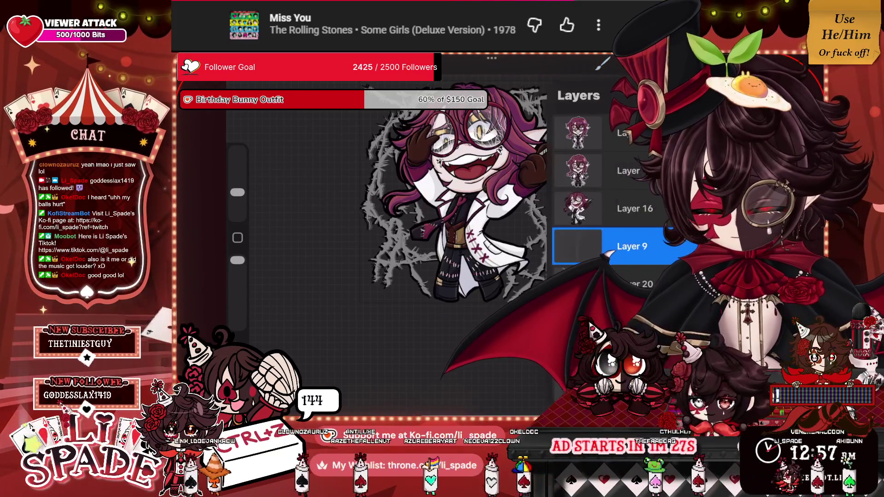
click(632, 246)
click(521, 335)
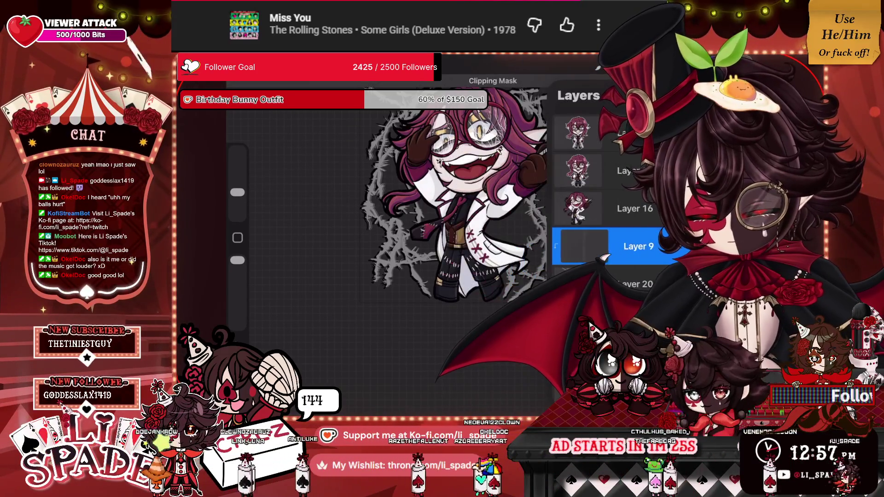
click(709, 63)
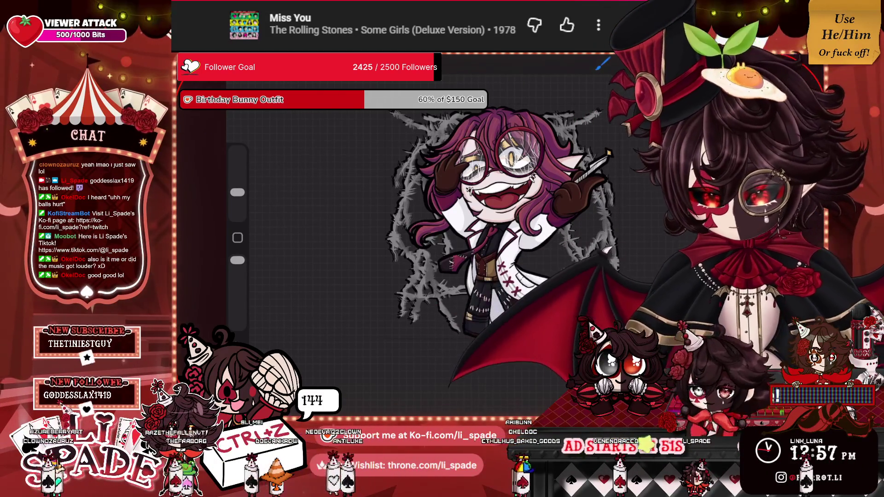
Step: Show the layers list and briefly open and close the colour picker
scroll(456, 207, up, 3)
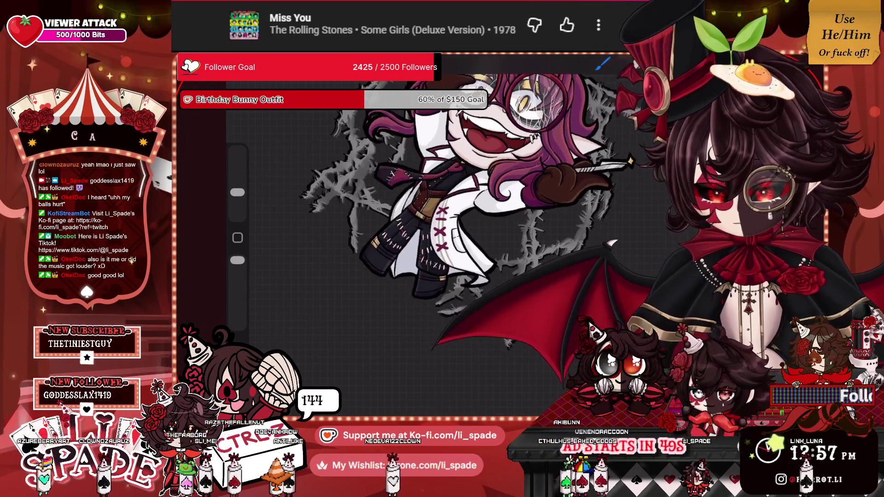
key(l)
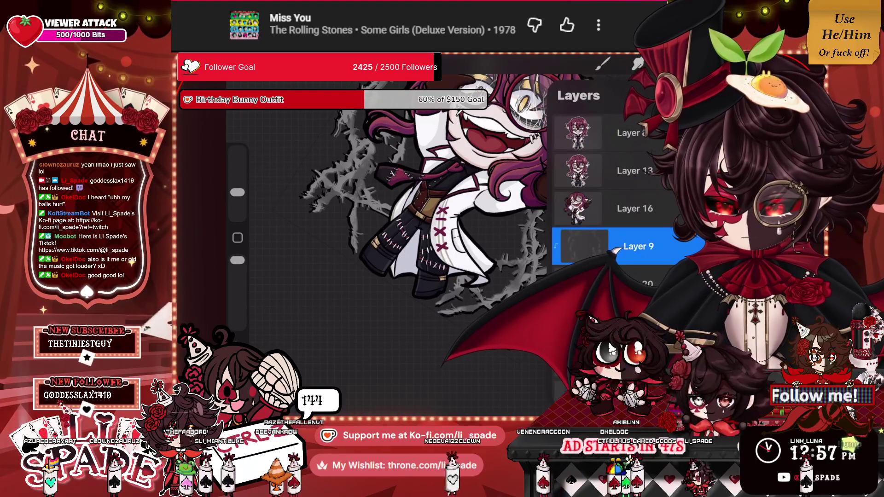
key(c)
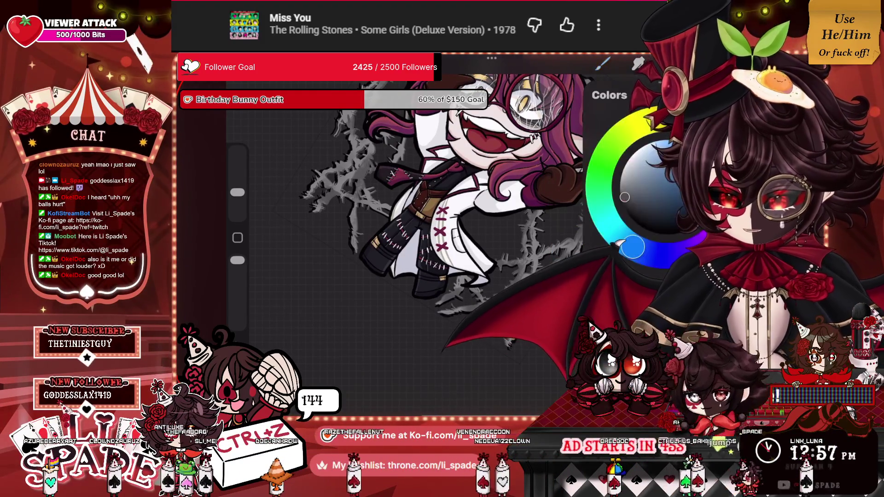
key(c)
scroll(460, 194, down, 3)
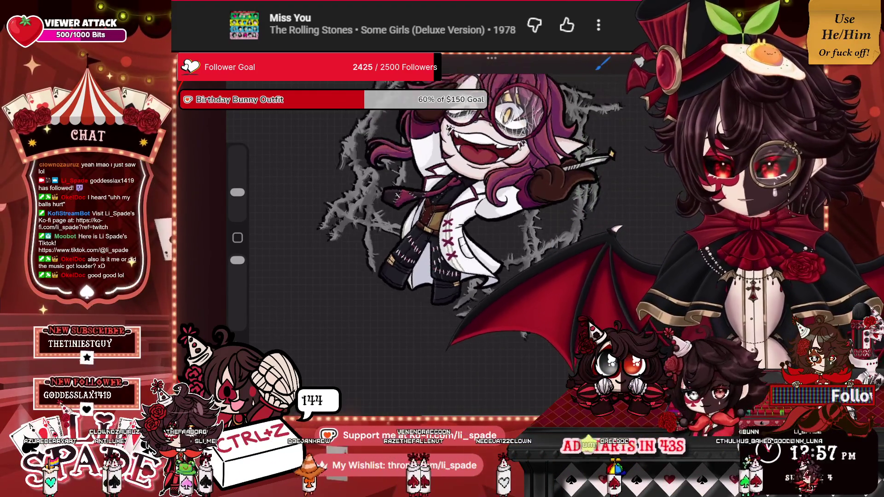
scroll(461, 194, up, 3)
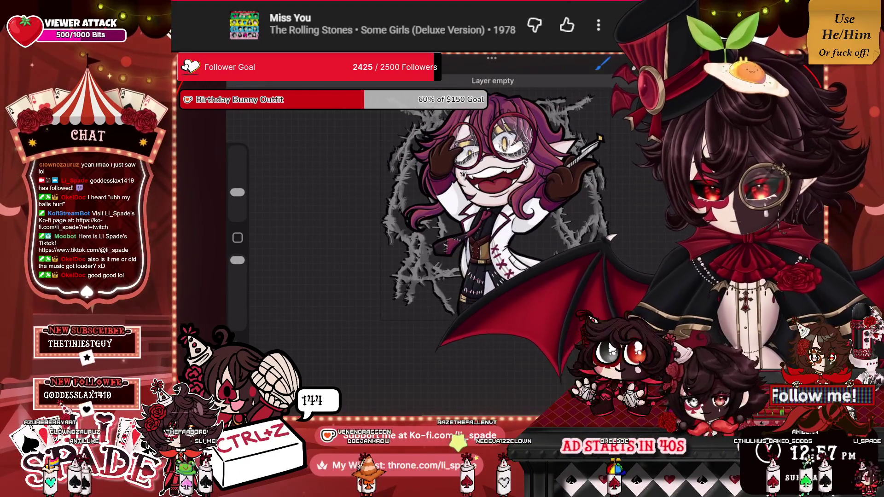
Step: Add an empty Layer 10 above Layer 9, then bring up the Canvas actions
key(l)
click(609, 248)
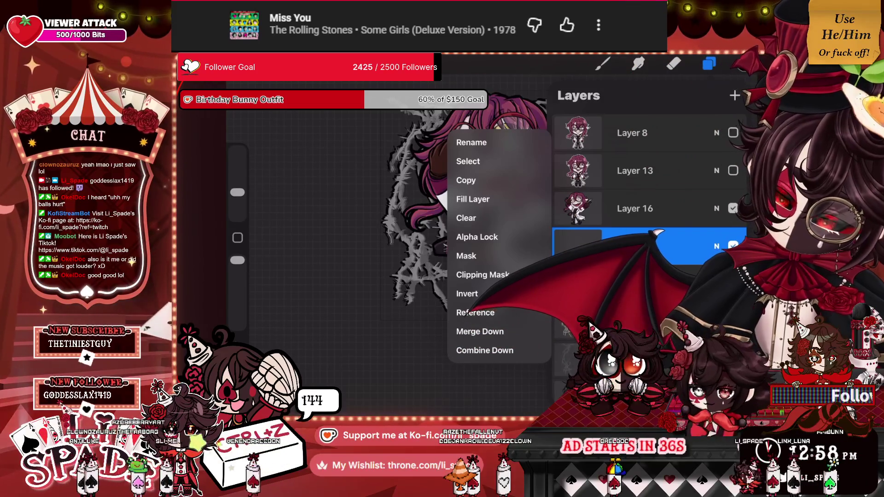
key(Escape)
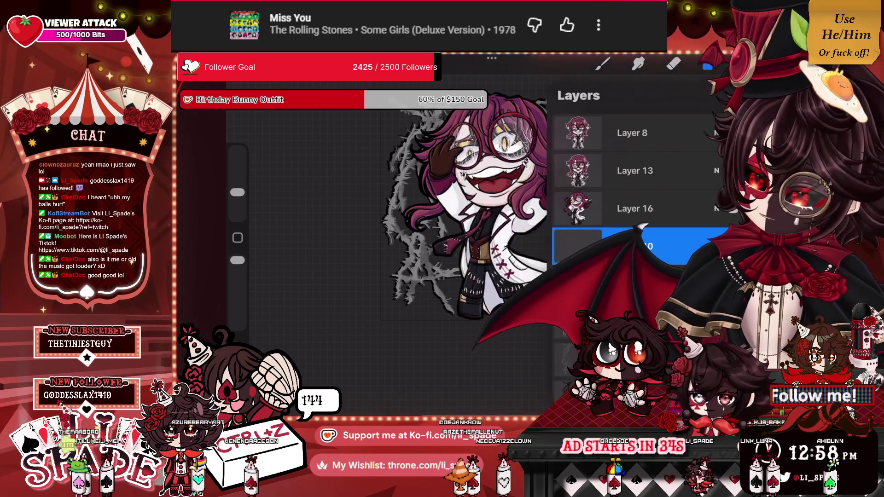
key(super+k)
click(300, 122)
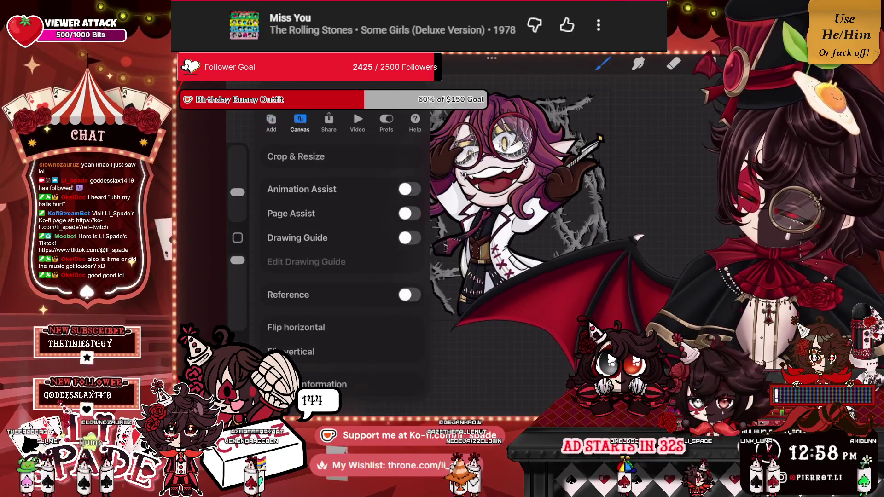
Step: Enable a 2D grid drawing guide with 60% thickness and 41% opacity
click(409, 237)
click(307, 262)
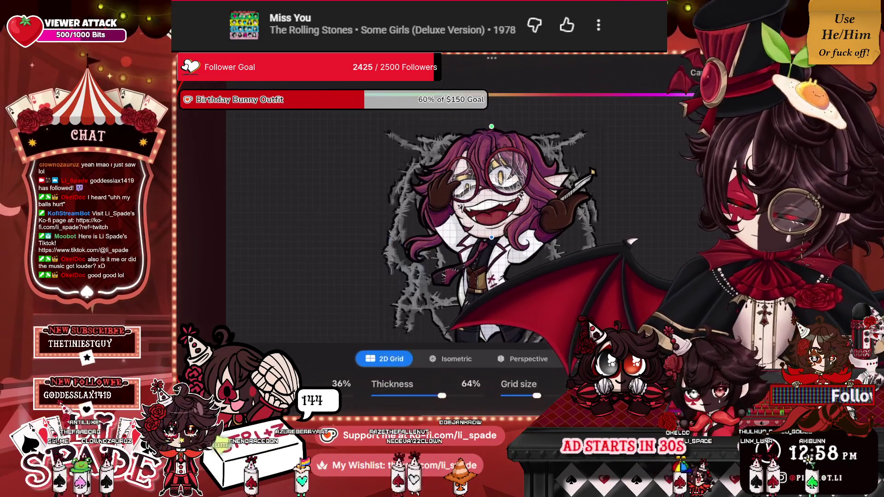
drag(414, 396, 479, 396)
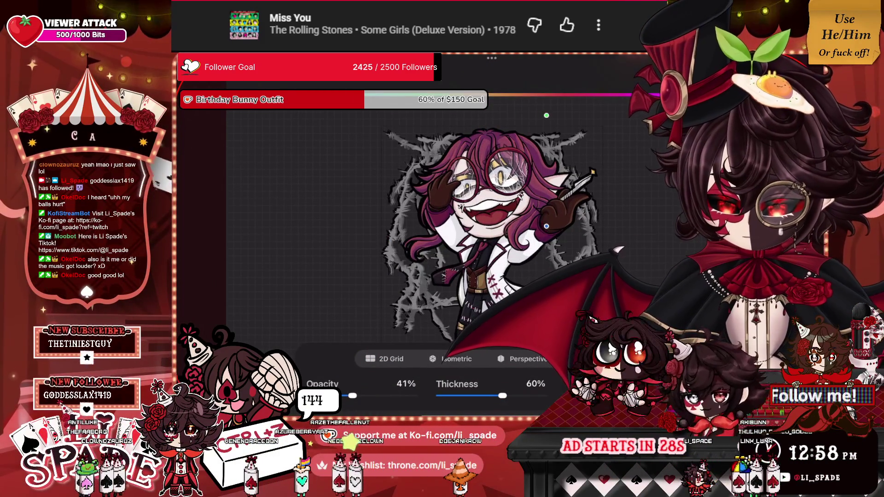
scroll(484, 239, up, 5)
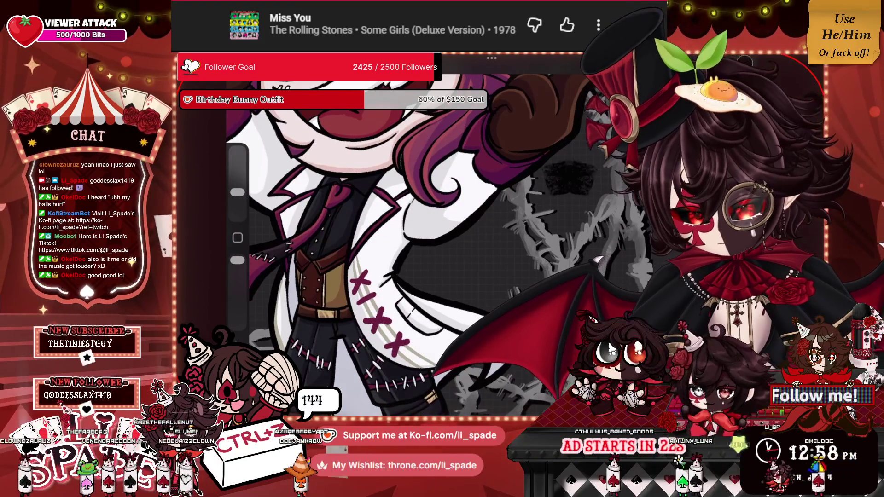
Step: Undo the stray dark stroke and pick a new brush from the Brush Library
key(ctrl+z)
key(l)
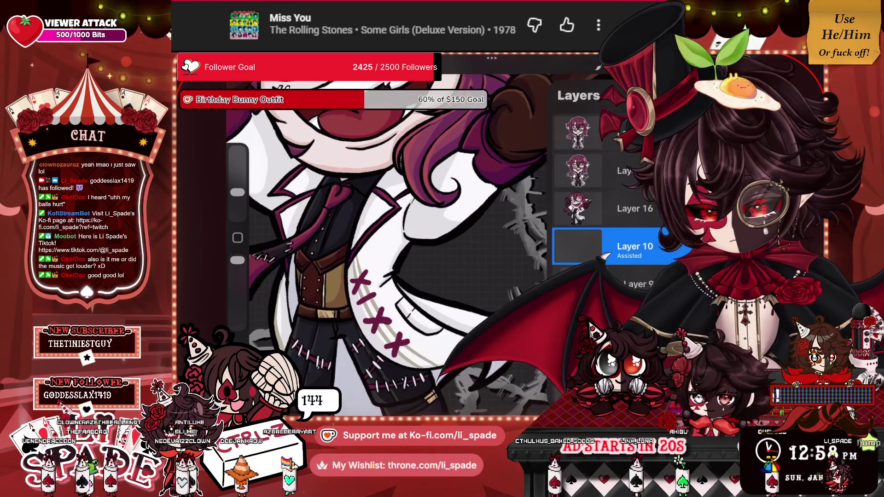
click(601, 64)
click(558, 172)
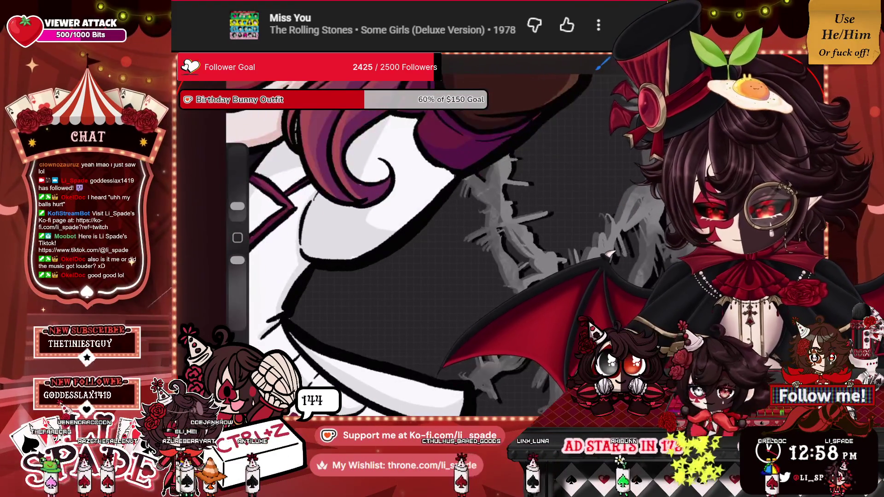
Step: Draw straight black horizontal and vertical lines over the barbed wire, redoing the horizontal one
drag(606, 183, 538, 181)
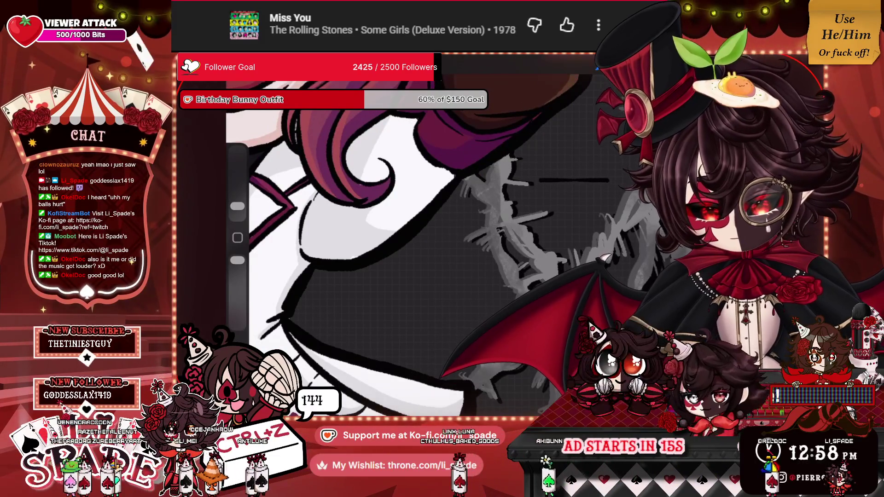
mouse_move(543, 182)
mouse_down()
mouse_move(543, 199)
mouse_move(537, 189)
mouse_move(517, 194)
mouse_move(529, 243)
mouse_up()
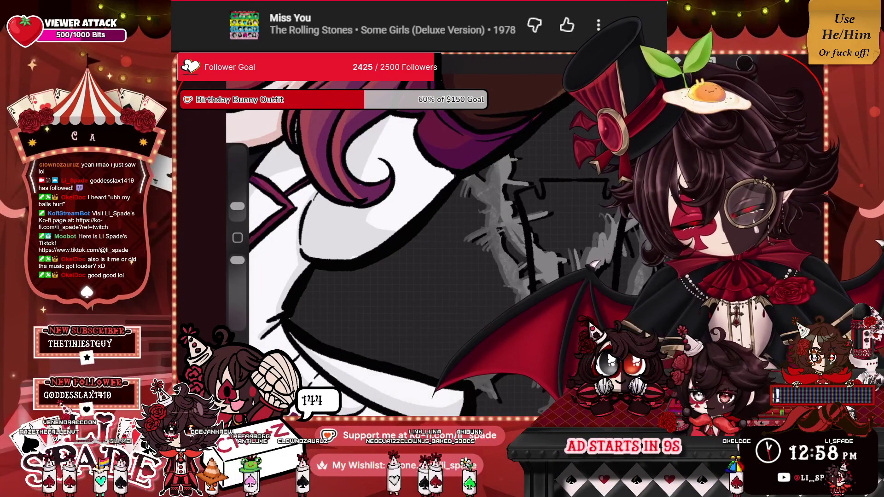
scroll(410, 230, down, 3)
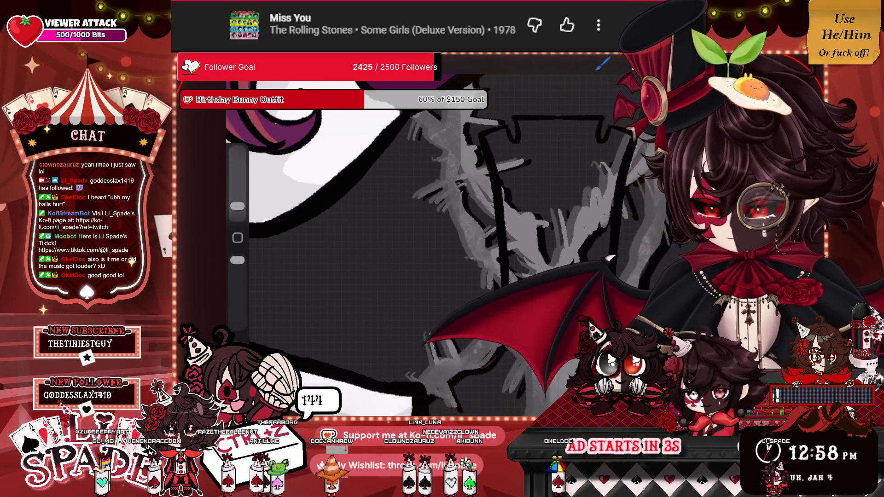
key(ctrl+z)
key(ctrl+z)
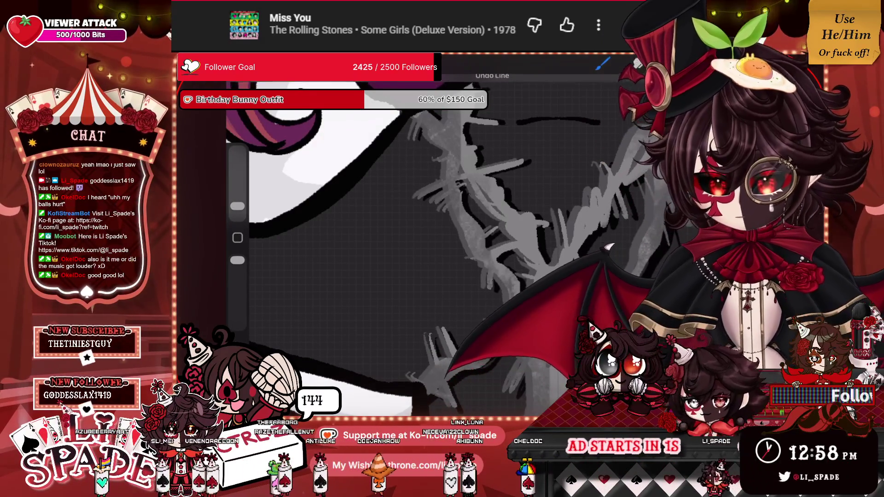
drag(516, 120, 599, 122)
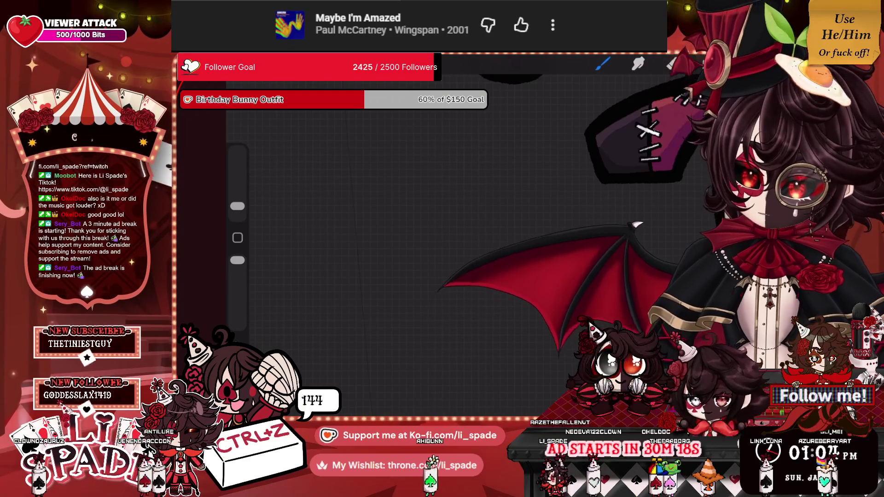
Step: Sketch the scissors' oval handle and tail strokes, then enlarge the brush slightly
drag(371, 198, 375, 196)
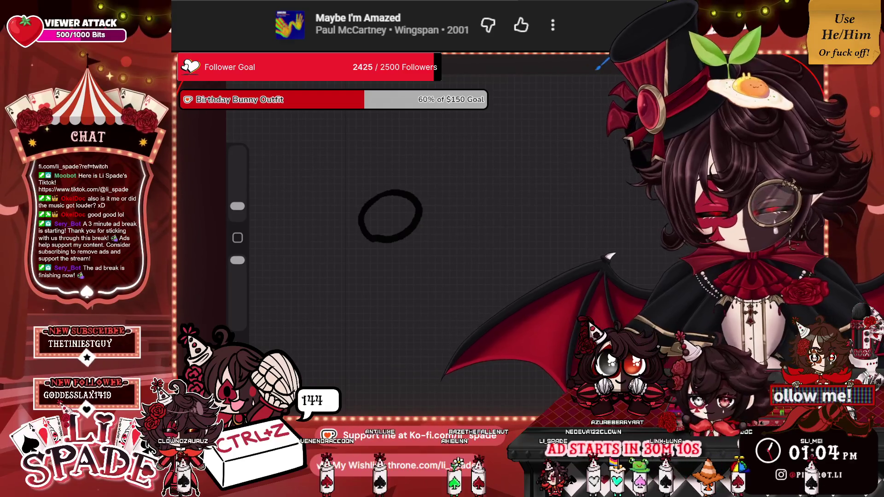
mouse_move(421, 212)
mouse_down()
mouse_move(463, 226)
mouse_move(462, 239)
mouse_up()
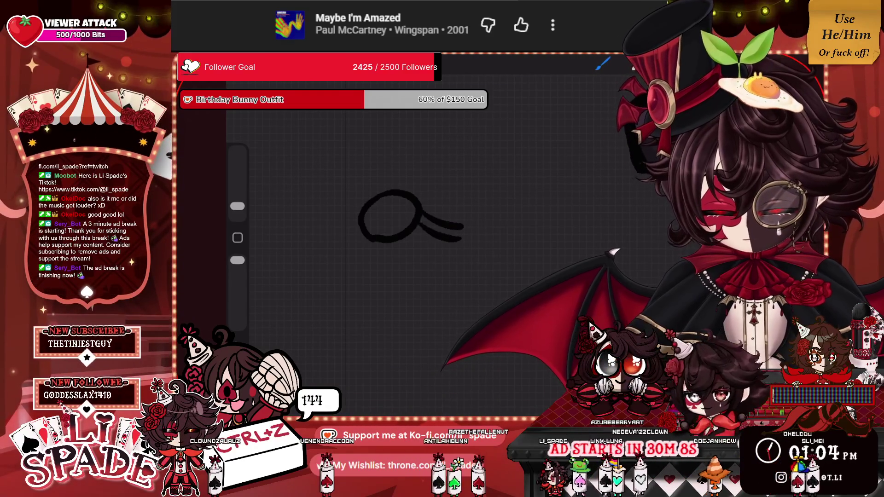
mouse_move(466, 224)
mouse_down()
mouse_move(434, 254)
mouse_move(386, 259)
mouse_move(413, 314)
mouse_move(475, 237)
mouse_move(465, 224)
mouse_up()
drag(237, 206, 237, 201)
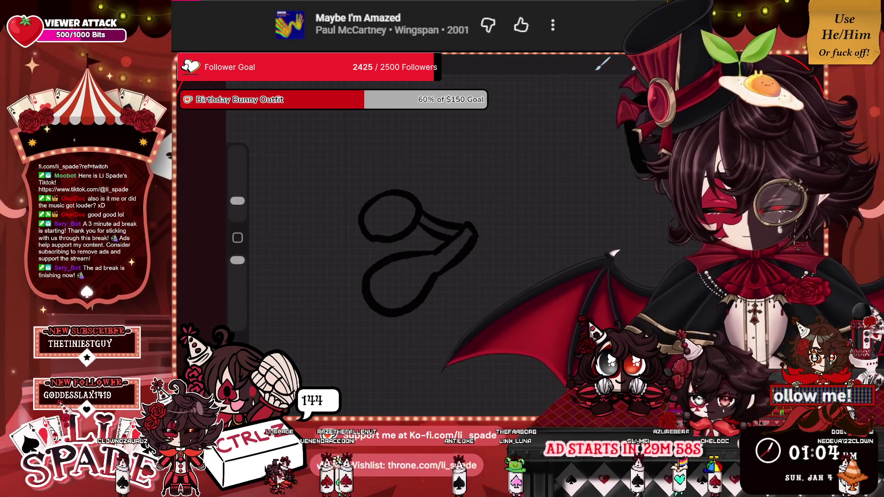
click(603, 64)
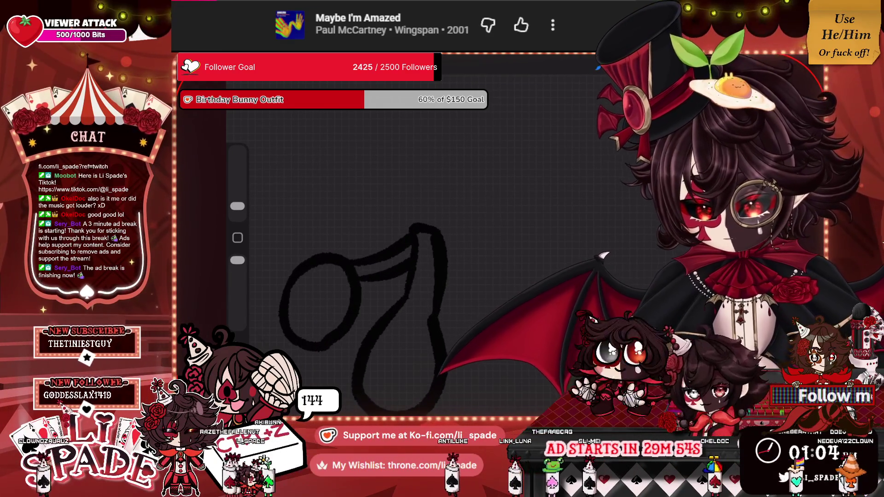
Step: Draw the diagonal blade edges, undoing the mistaken strokes near the pivot
scroll(364, 299, down, 5)
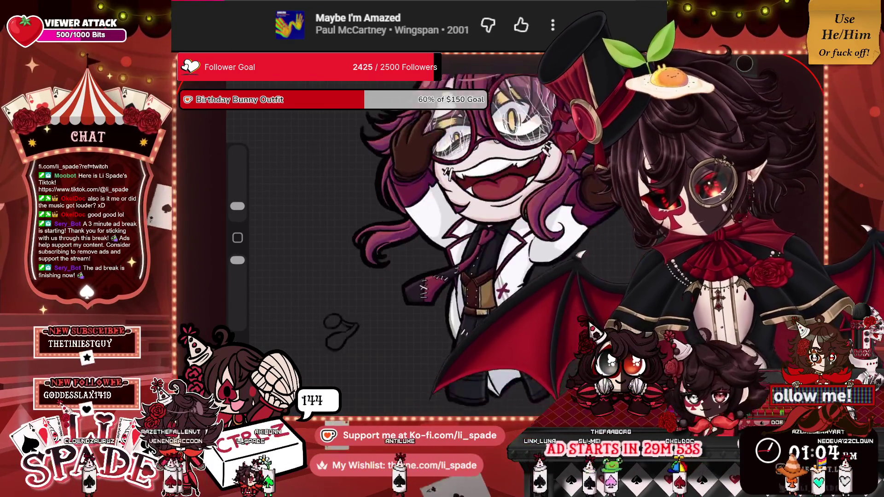
scroll(313, 295, up, 5)
mouse_move(359, 271)
mouse_down()
mouse_move(432, 148)
mouse_move(435, 210)
mouse_move(348, 320)
mouse_up()
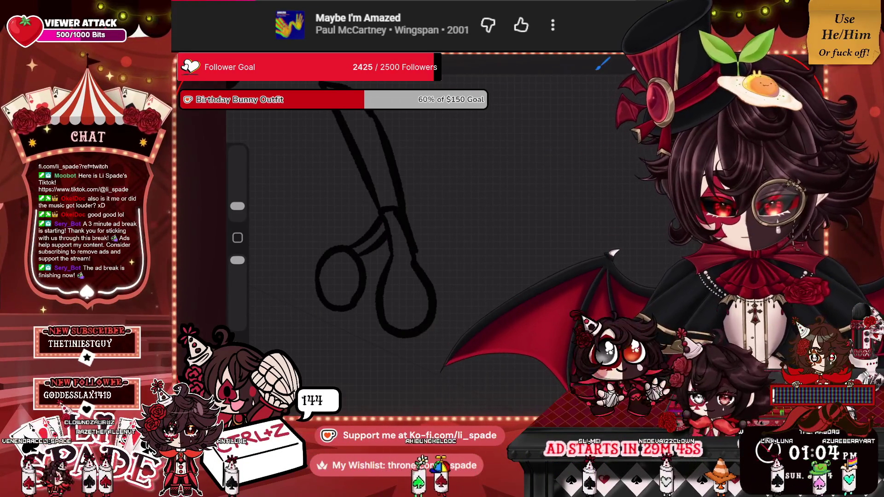
drag(404, 198, 455, 113)
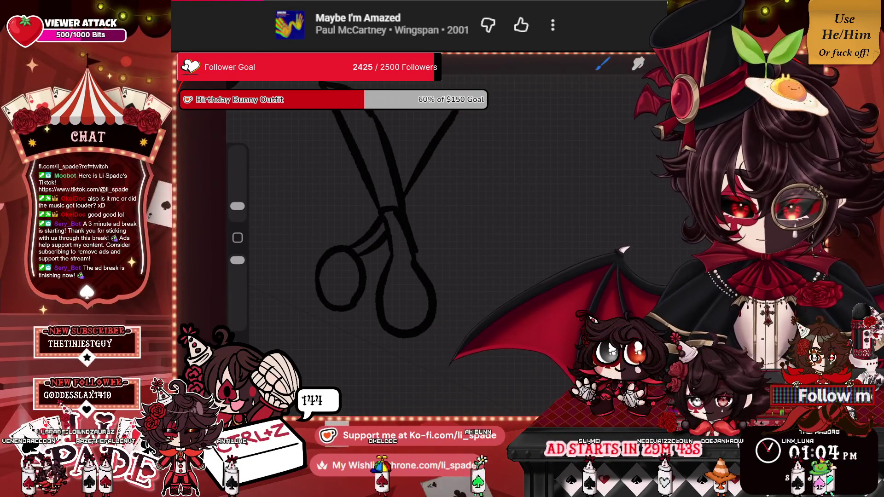
drag(458, 117, 415, 240)
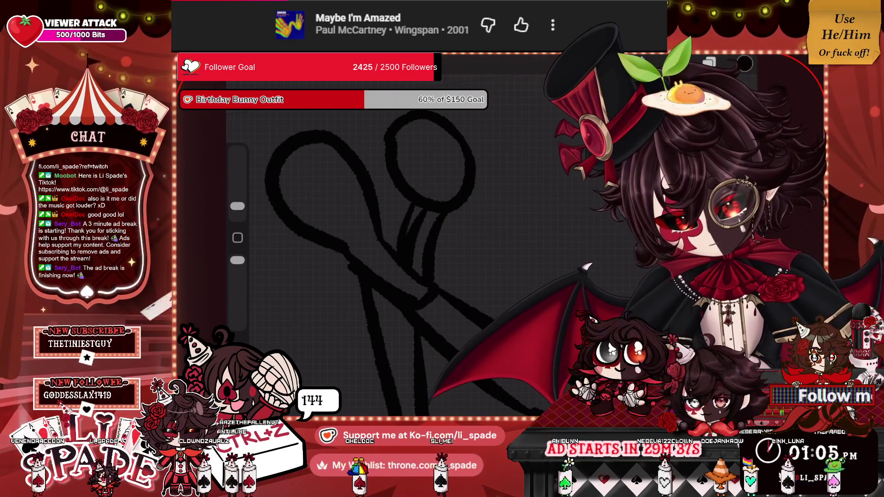
key(ctrl+z)
key(ctrl+z)
key(ctrl+z)
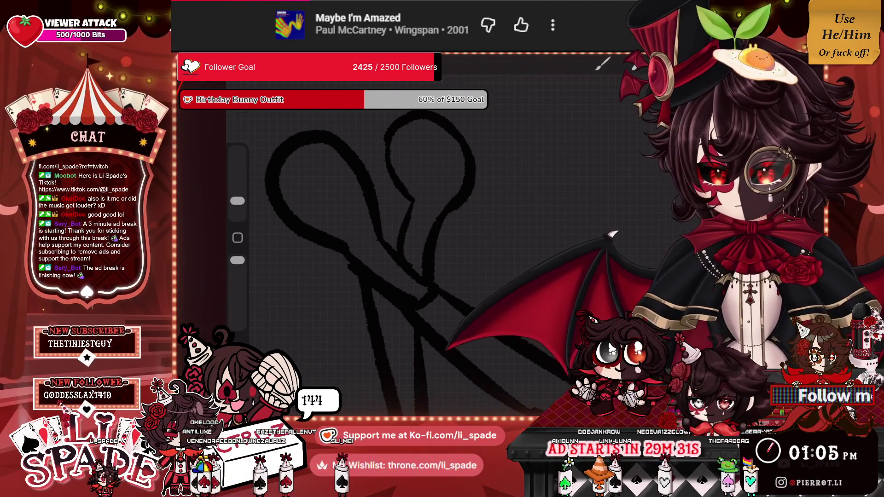
click(603, 64)
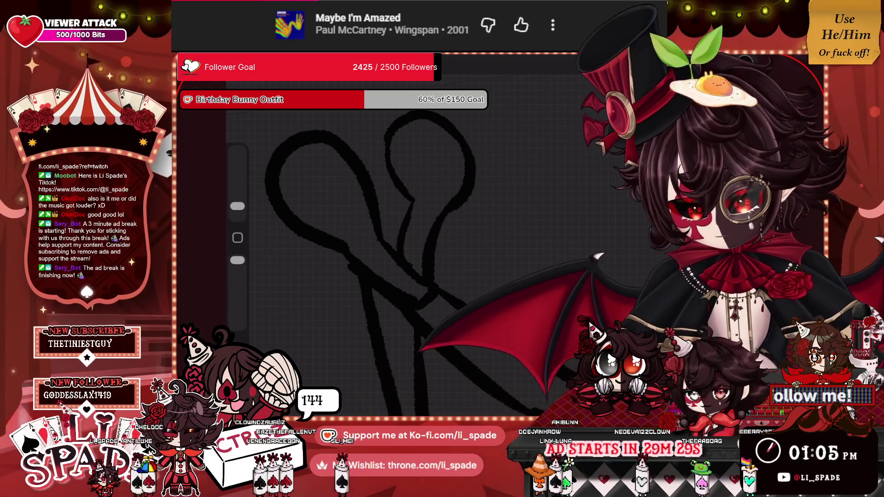
Step: Thicken the inner lines of both scissor handle loops
mouse_move(318, 214)
mouse_down()
mouse_move(357, 217)
mouse_move(322, 153)
mouse_move(297, 184)
mouse_up()
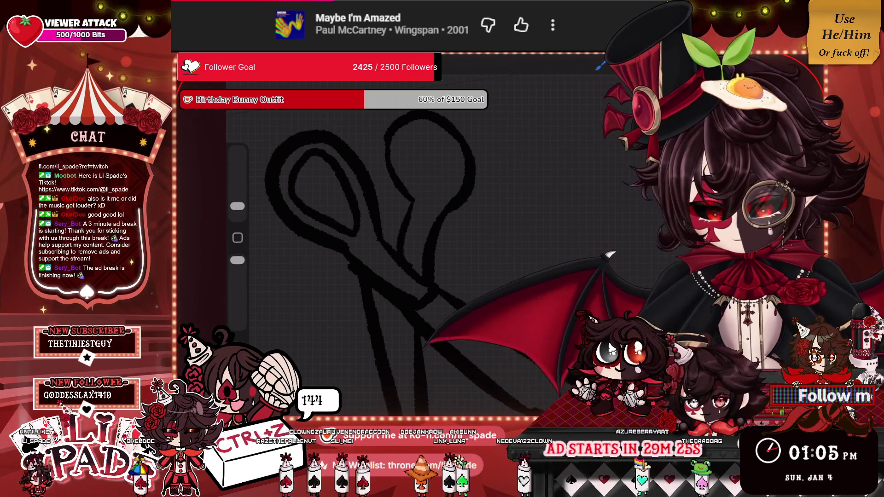
mouse_move(414, 132)
mouse_down()
mouse_move(429, 195)
mouse_move(442, 134)
mouse_move(412, 131)
mouse_up()
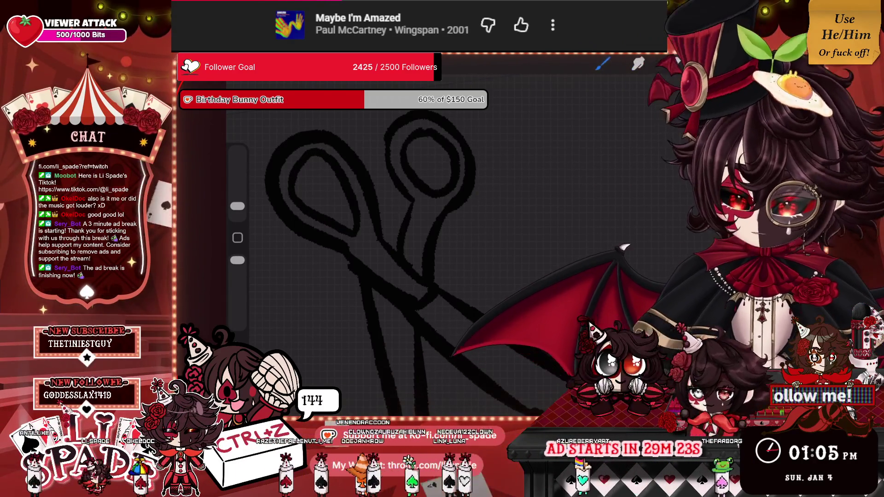
scroll(414, 230, down, 3)
scroll(414, 208, up, 5)
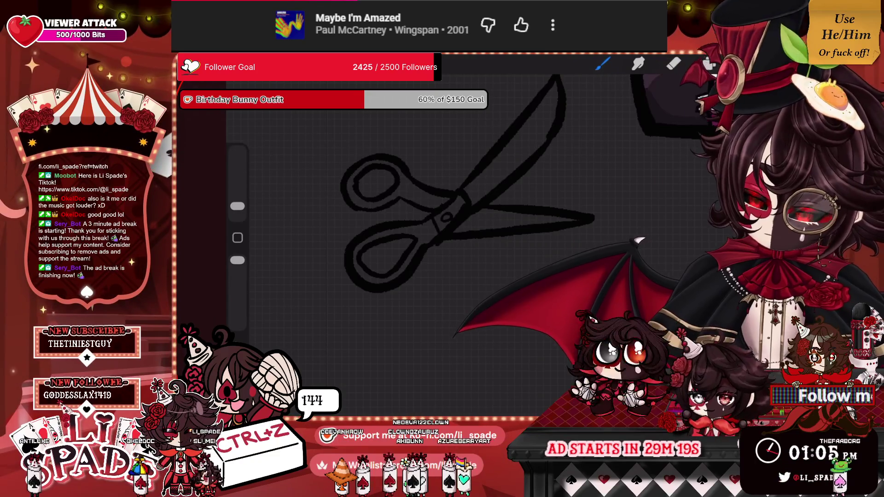
Step: Close the layer list, return to the brush, and look over the scissors among the barbed wire
scroll(415, 207, down, 5)
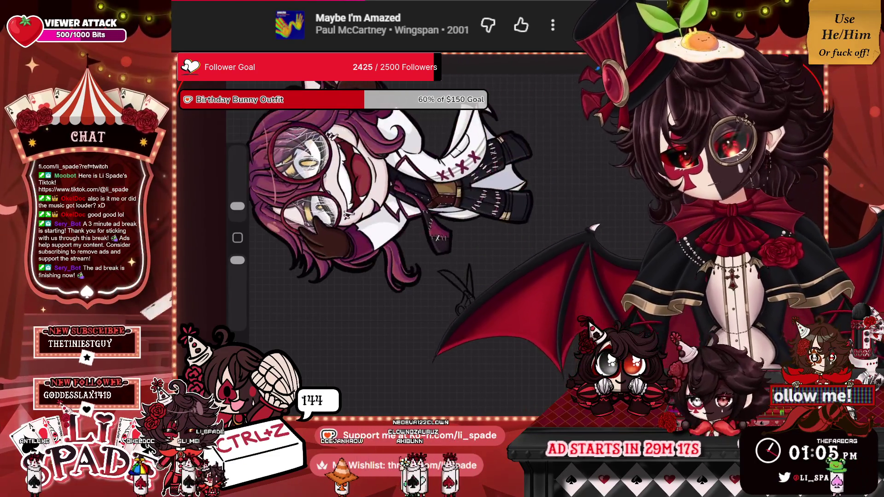
scroll(414, 207, up, 5)
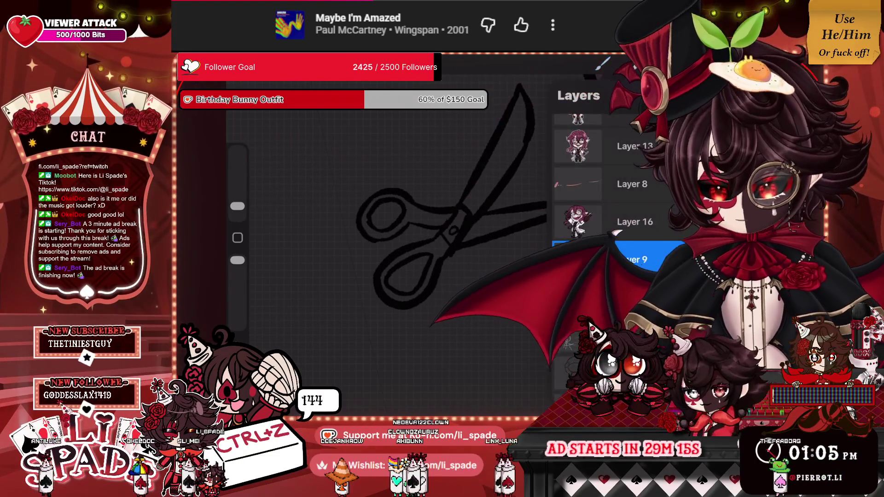
key(b)
scroll(415, 207, down, 5)
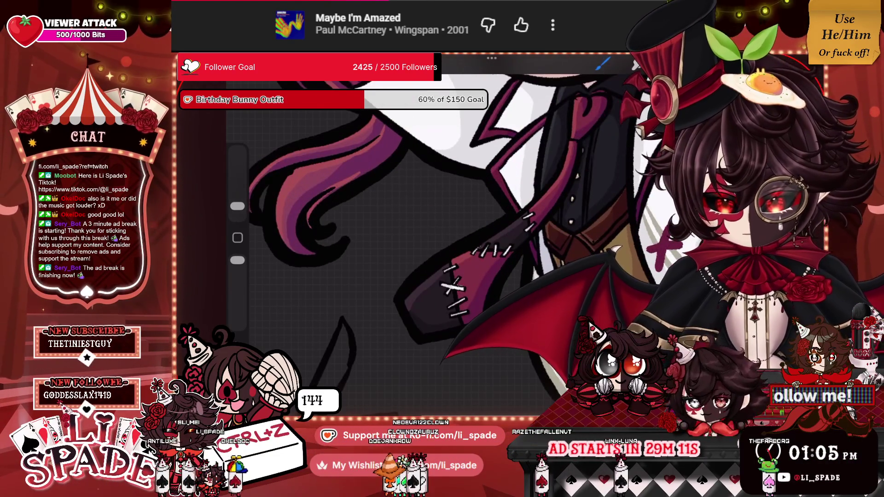
scroll(415, 207, up, 5)
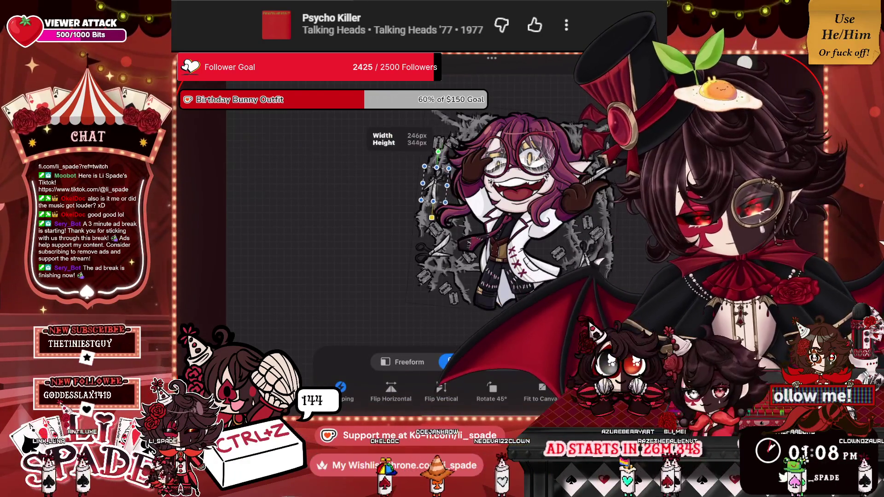
Step: Commit the scissors placement and zoom in and out to review the whole illustration
scroll(436, 207, up, 5)
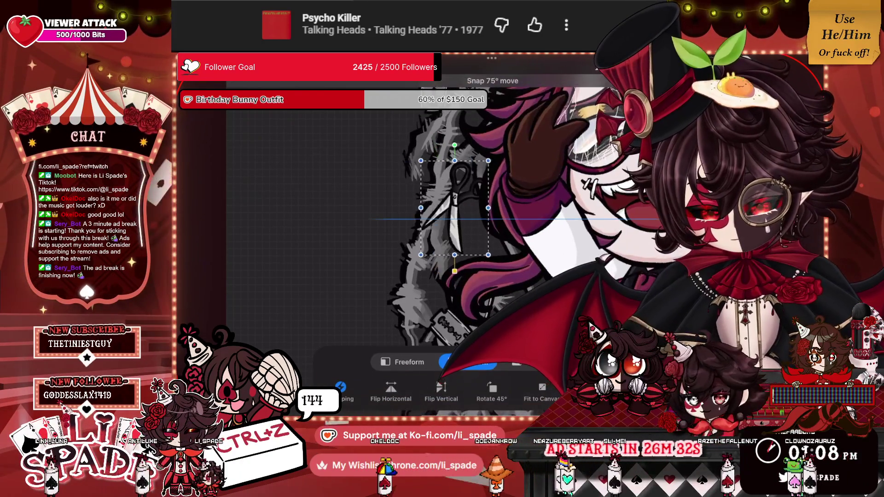
click(603, 65)
scroll(460, 244, down, 5)
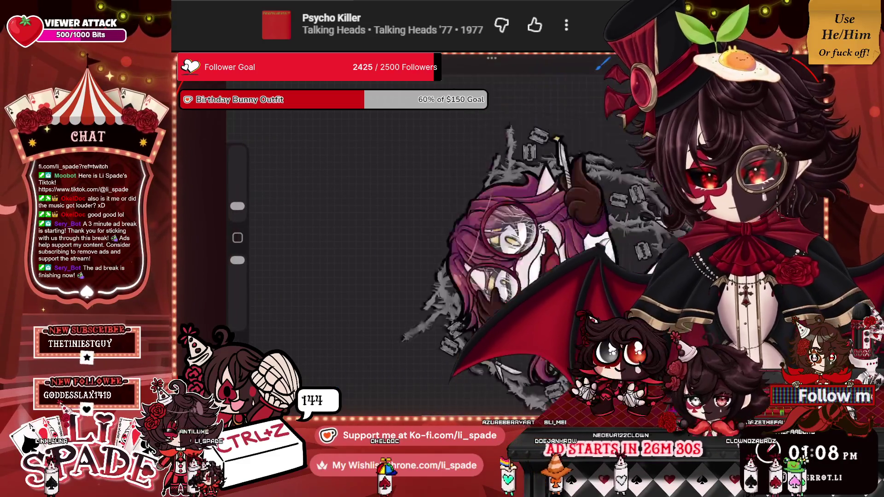
scroll(461, 244, up, 2)
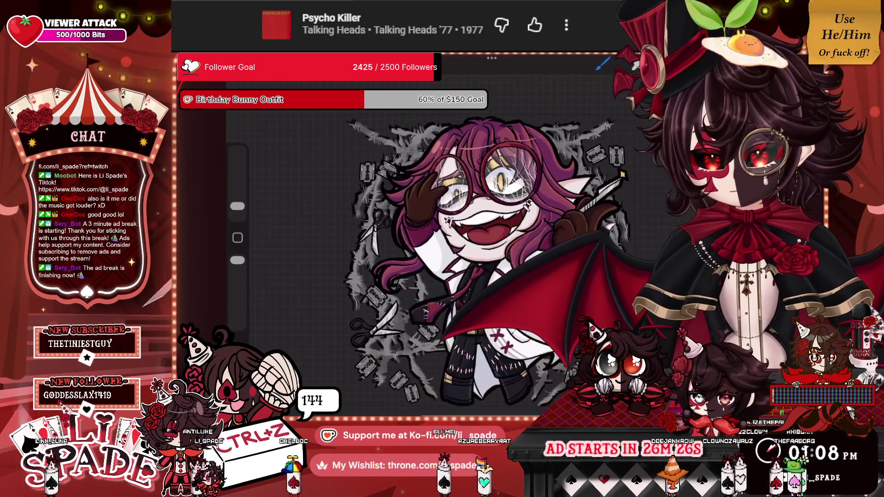
scroll(461, 245, down, 3)
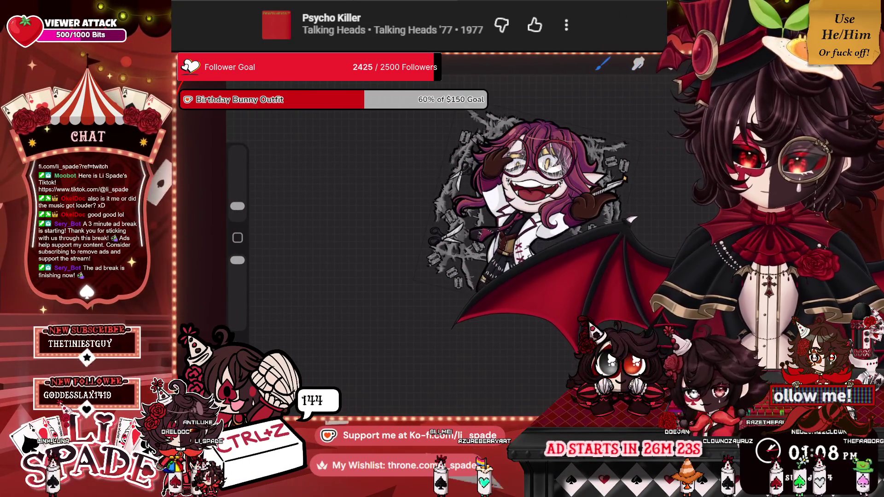
scroll(507, 207, up, 2)
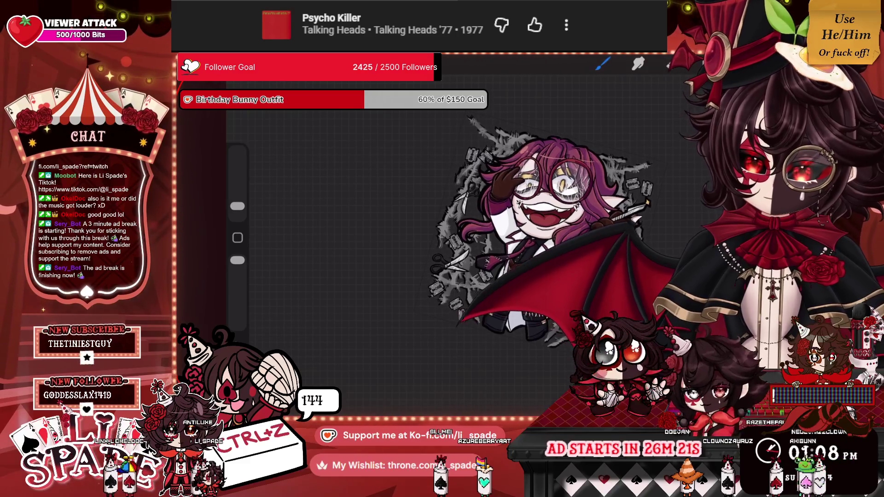
scroll(501, 202, down, 2)
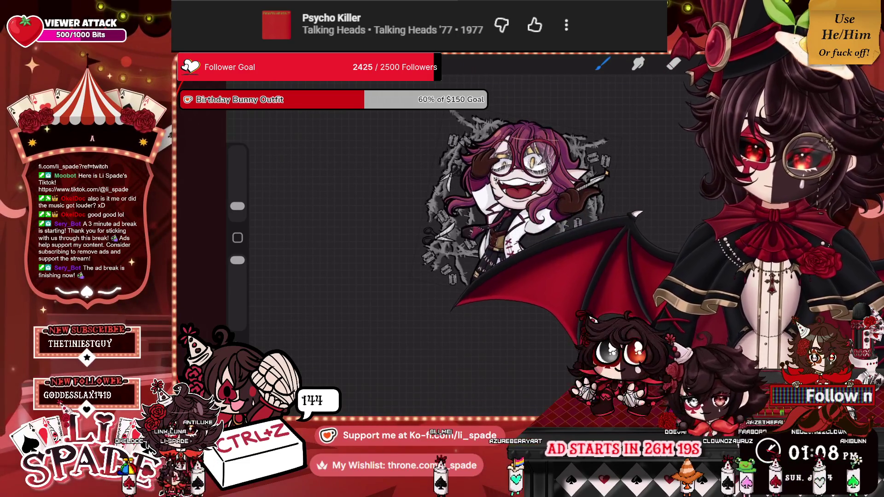
scroll(484, 207, up, 2)
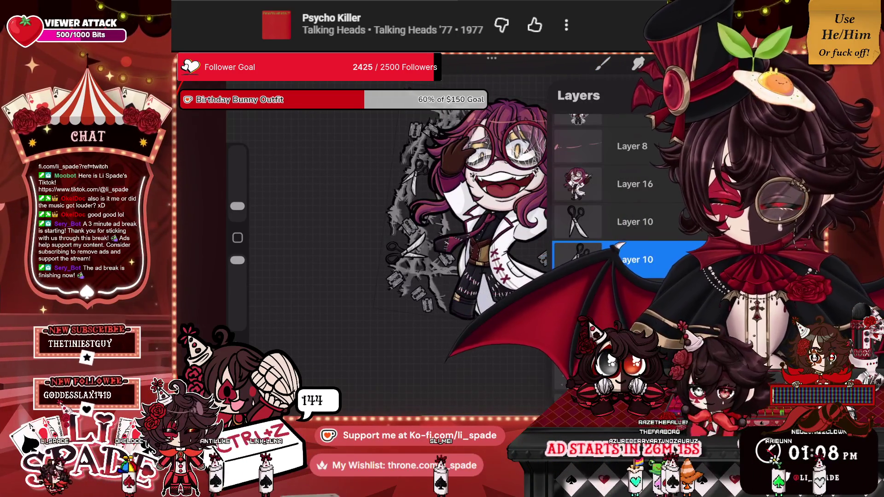
Step: Make the upper Layer 10 active and choose the Nikko Rull brush
click(617, 221)
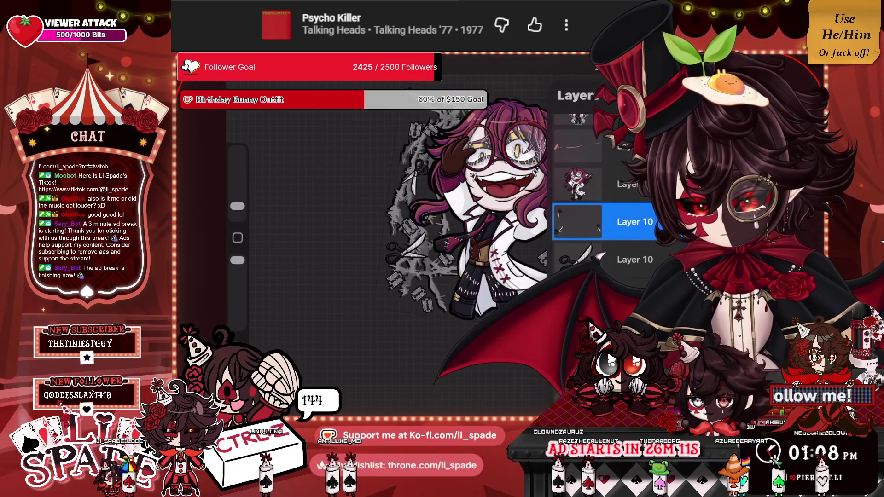
click(668, 64)
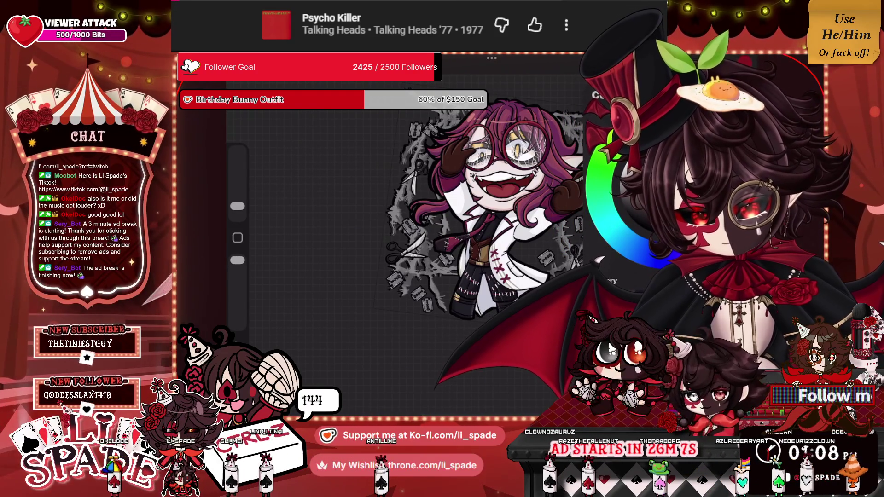
key(b)
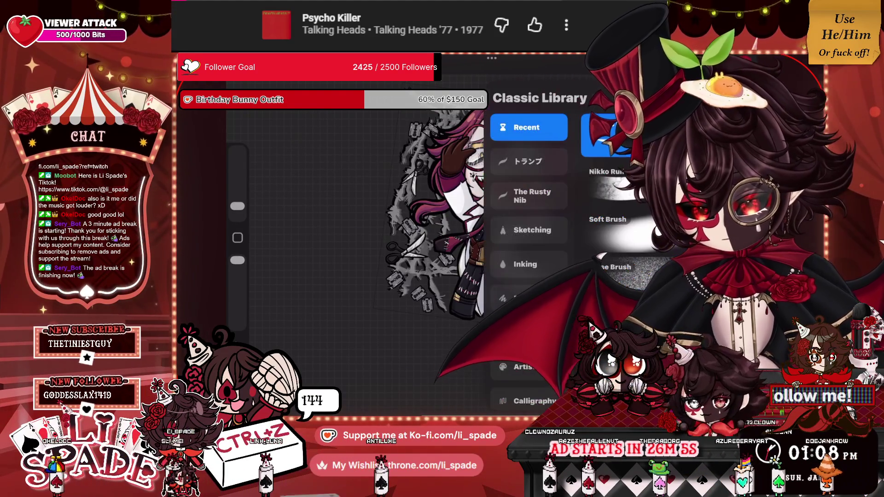
click(608, 183)
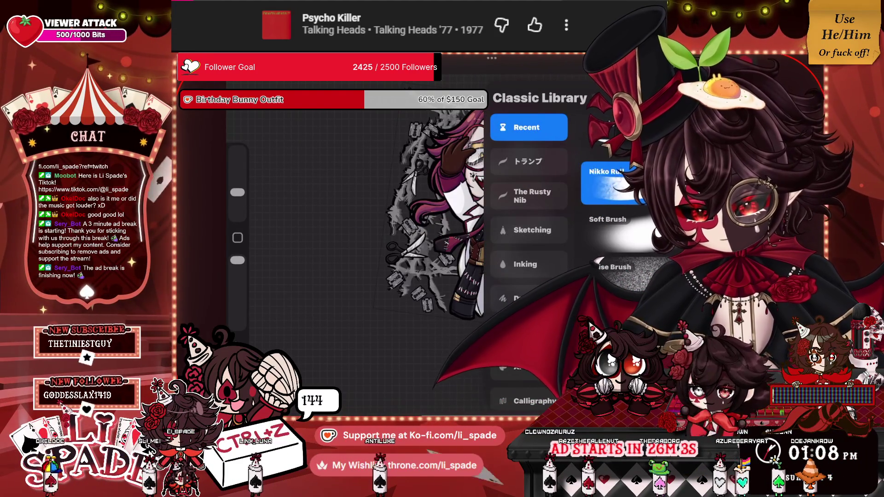
key(Escape)
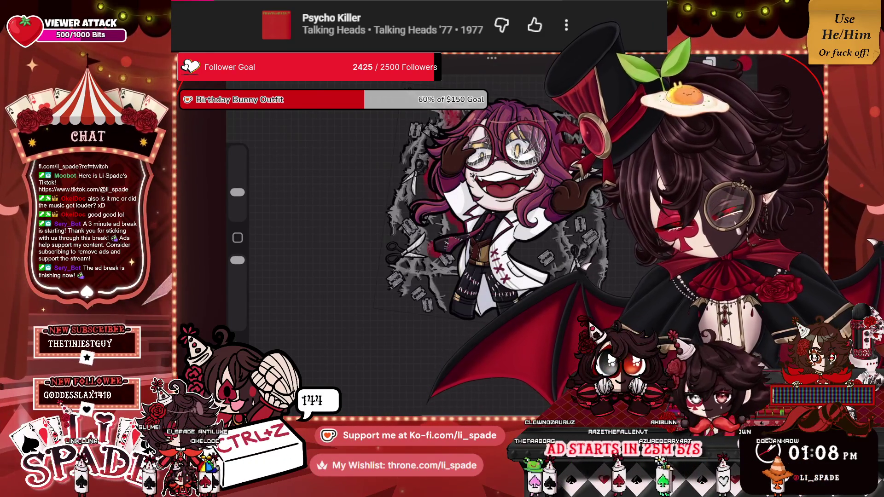
Step: Paint red splashes at 19% then 8% brush size, undoing one stroke, then open the character's Gallery
drag(237, 192, 237, 178)
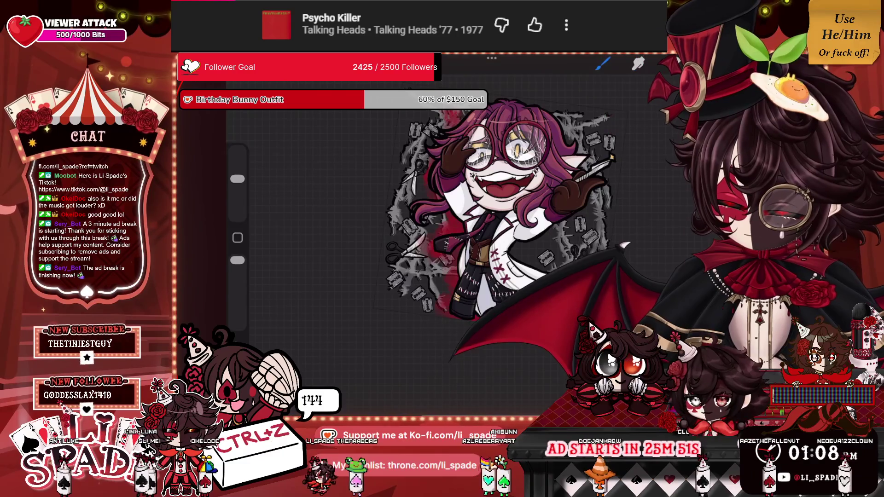
key(ctrl+z)
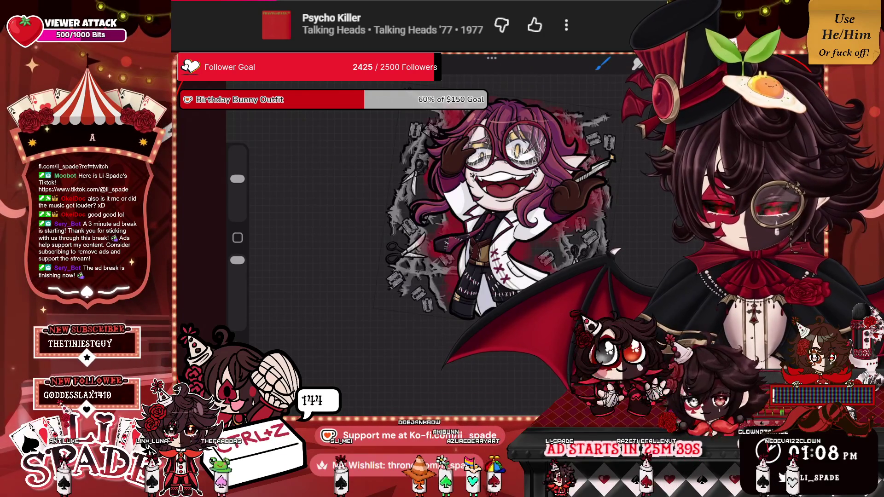
drag(237, 179, 238, 202)
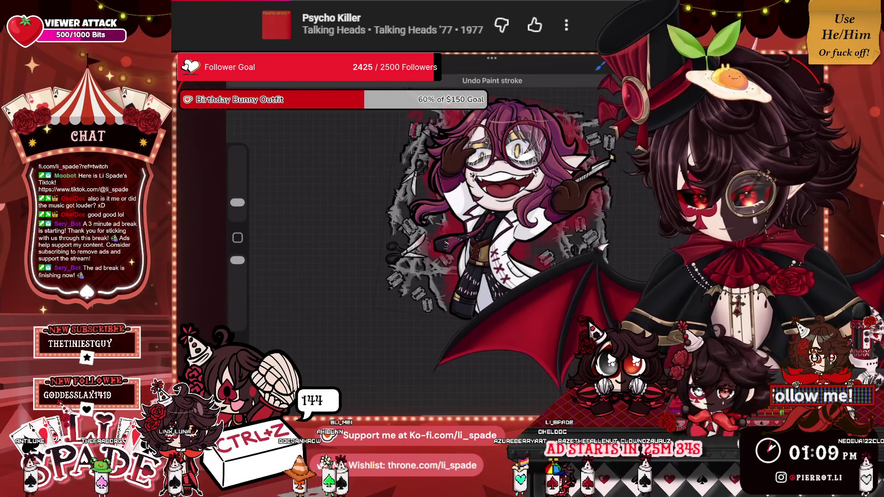
scroll(484, 238, up, 5)
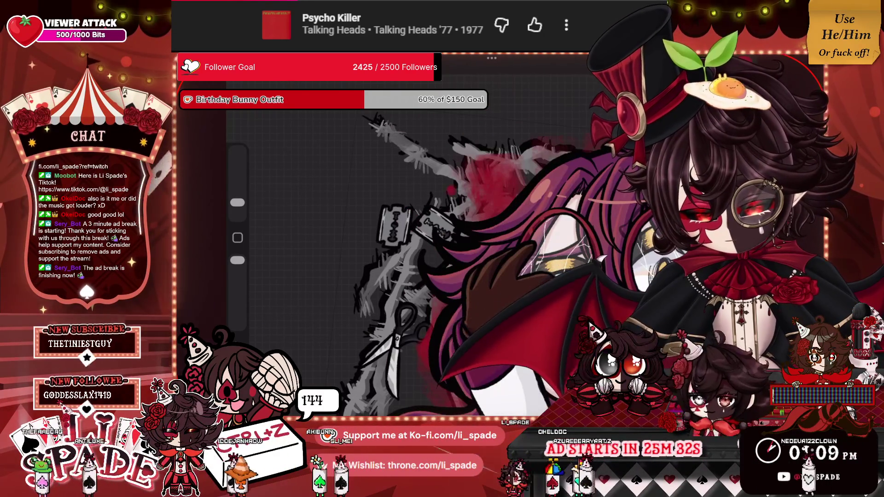
scroll(470, 231, up, 3)
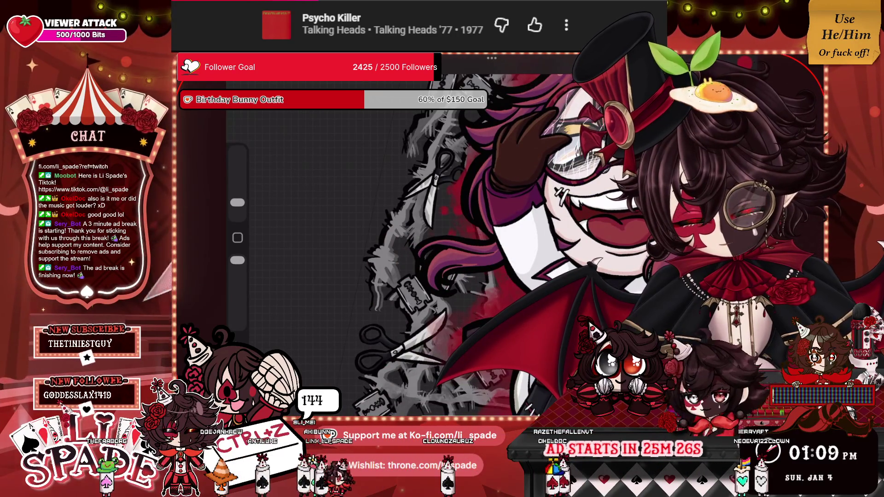
scroll(460, 230, down, 3)
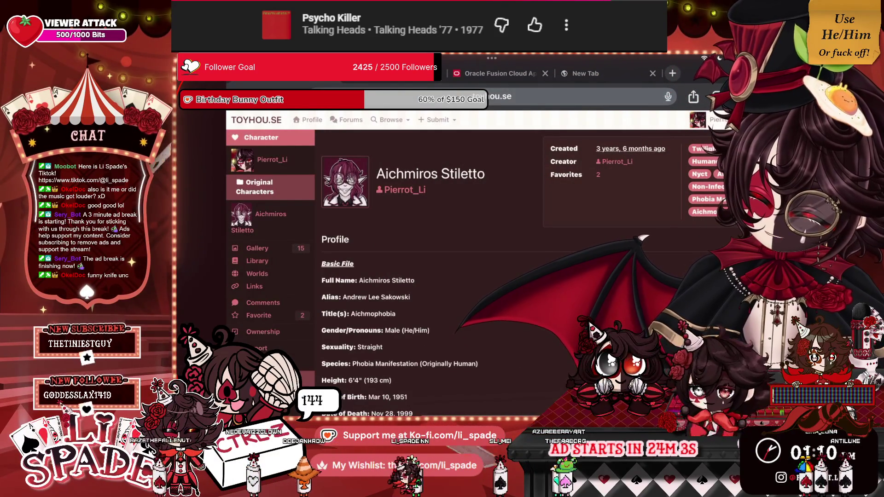
click(257, 248)
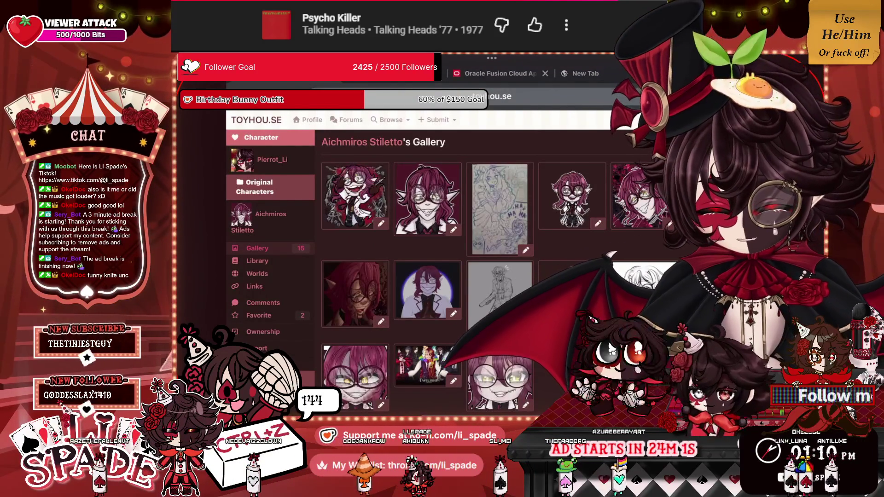